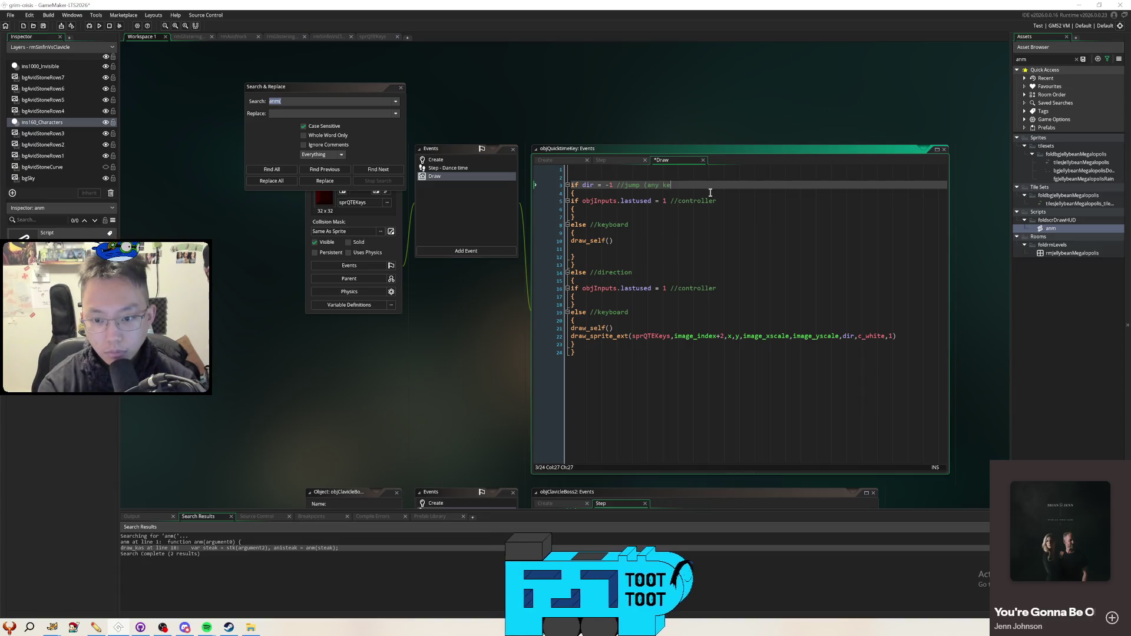
Place the caret on the empty line after draw_self in the Draw event's keyboard branch
{"action": "left_click", "coordinate": [698, 226]}
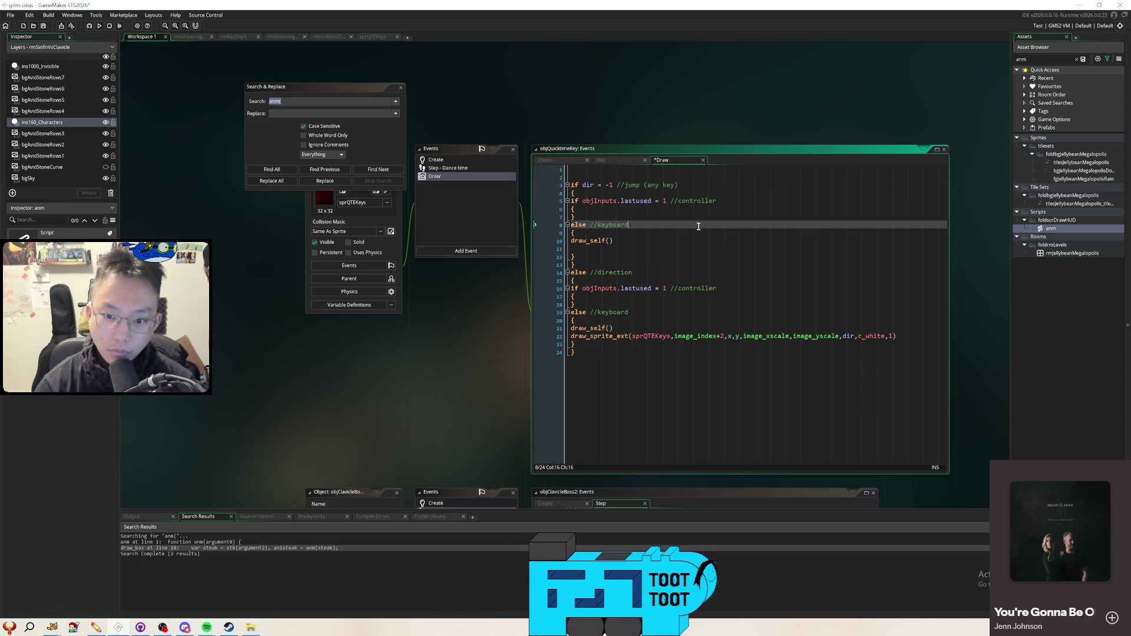
{"action": "key", "text": "Down"}
{"action": "key", "text": "Down"}
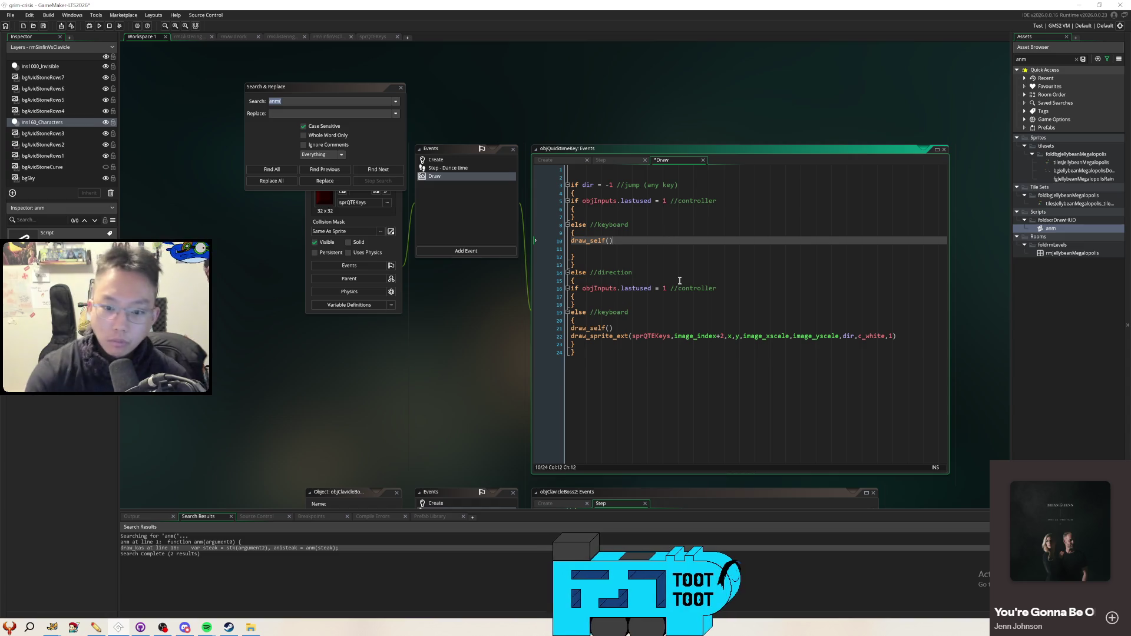
{"action": "left_click", "coordinate": [670, 251]}
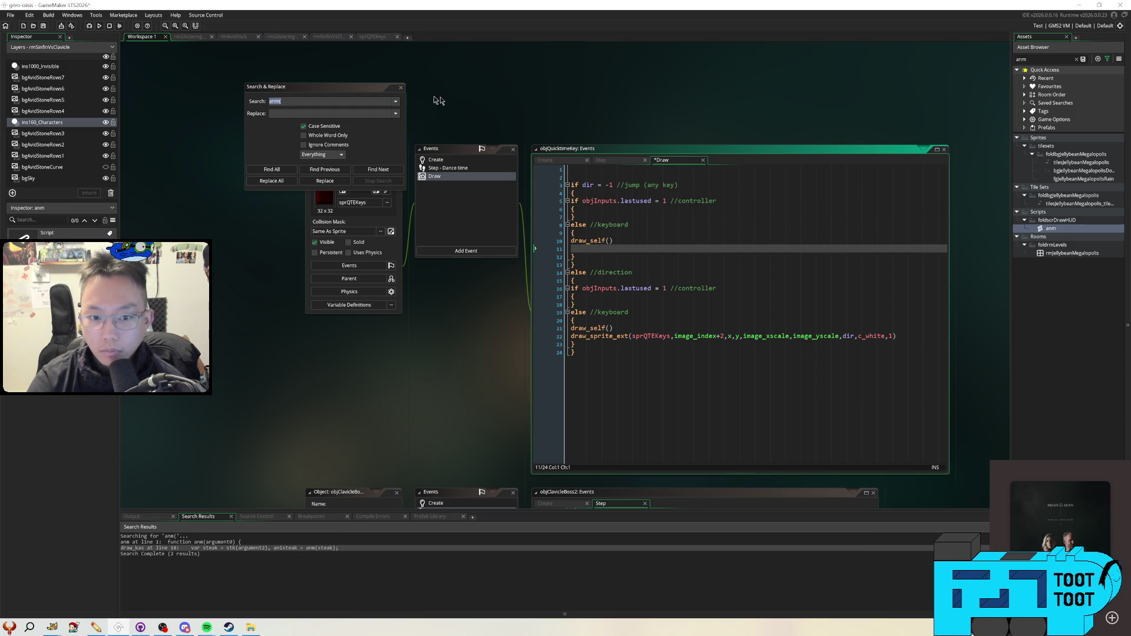
Clear the asset search, then view and close the anm script's code
{"action": "left_click", "coordinate": [1077, 59]}
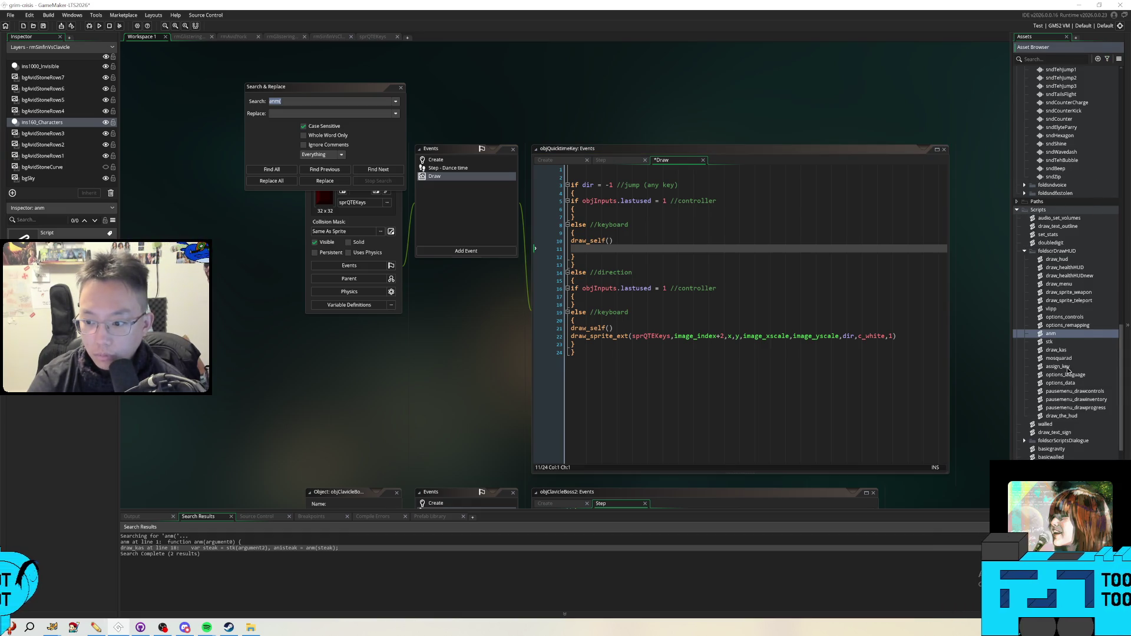
{"action": "double_click", "coordinate": [1062, 335]}
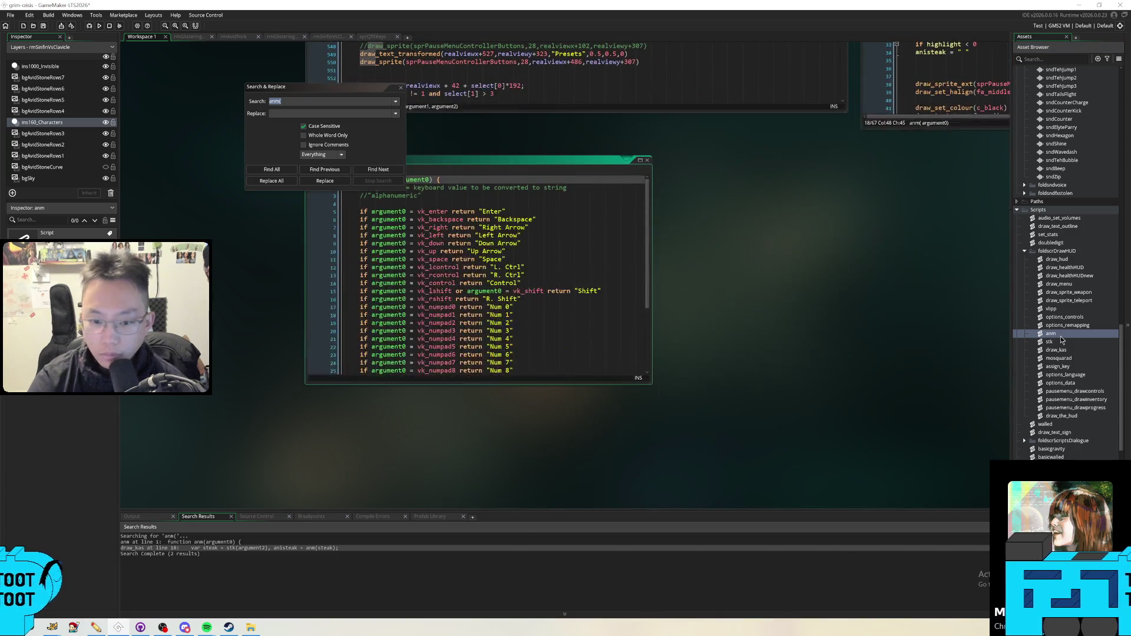
{"action": "left_click", "coordinate": [647, 161]}
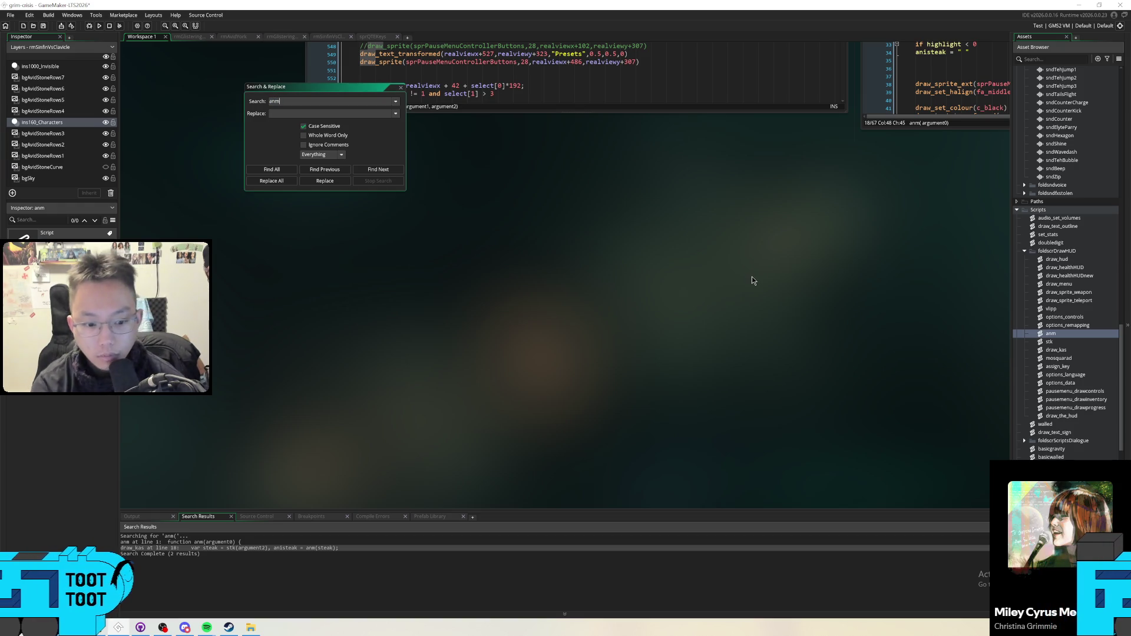
Find the anisteak usages in draw_kas, then open the stk script's definition
{"action": "double_click", "coordinate": [268, 548]}
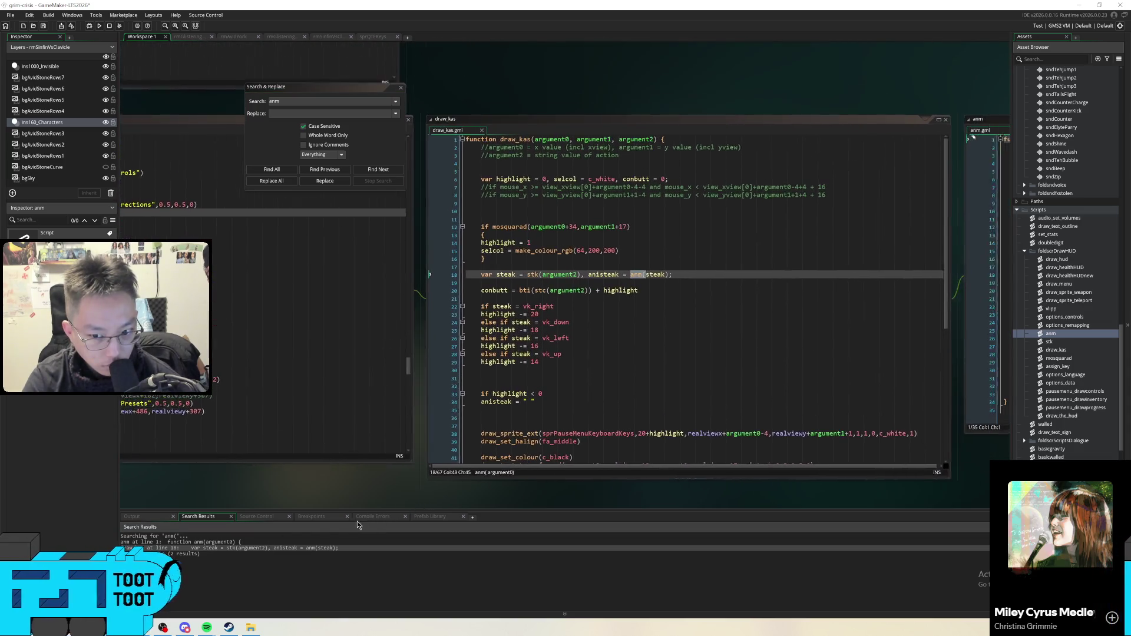
{"action": "left_click", "coordinate": [667, 365]}
{"action": "type", "text": "anisteak"}
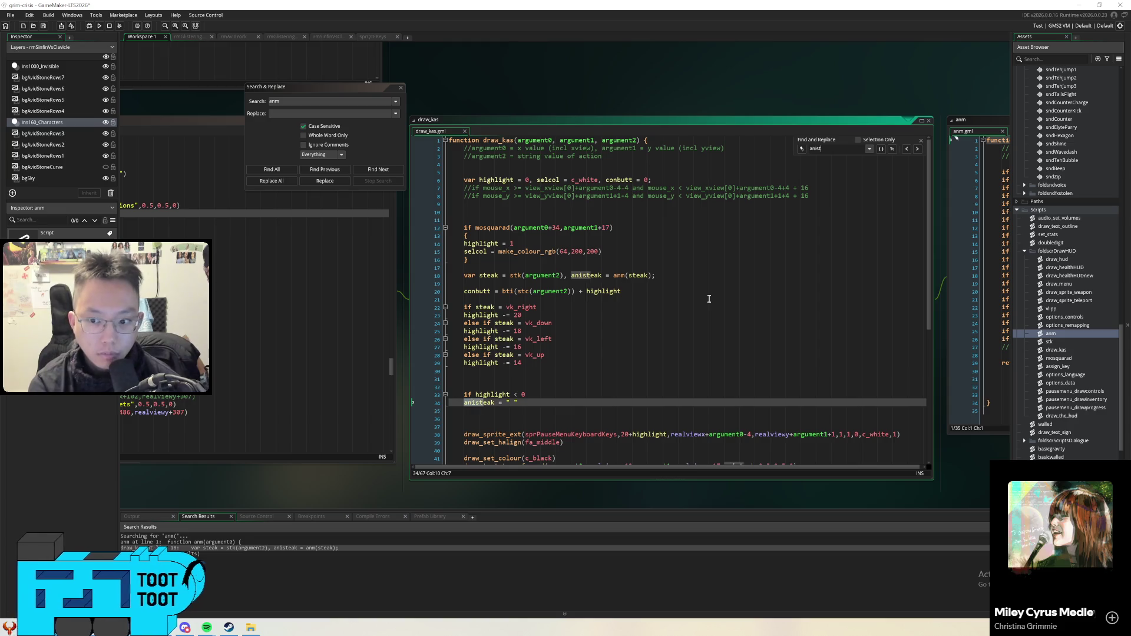
{"action": "key", "text": "Return"}
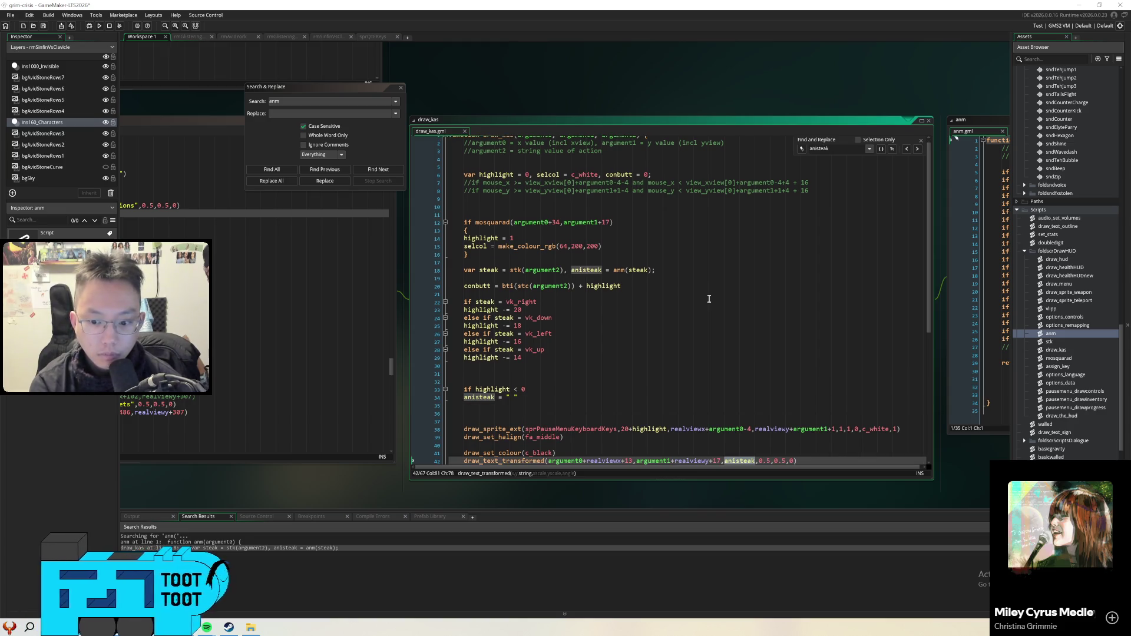
{"action": "key", "text": "Return"}
{"action": "key", "text": "Return"}
{"action": "key", "text": "Return"}
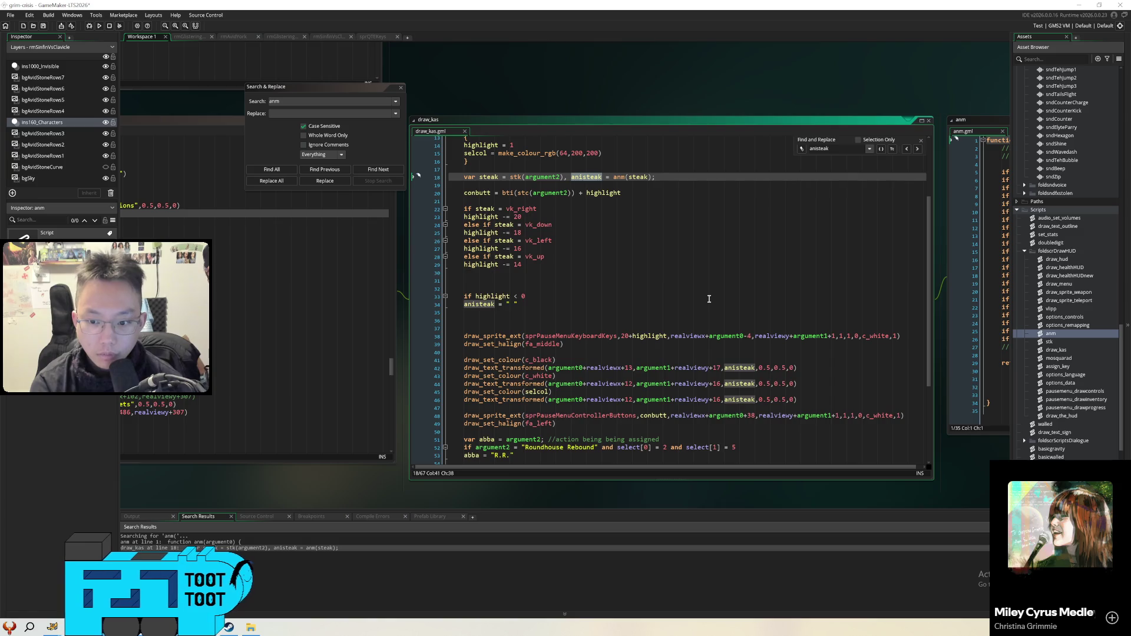
{"action": "key", "text": "Return"}
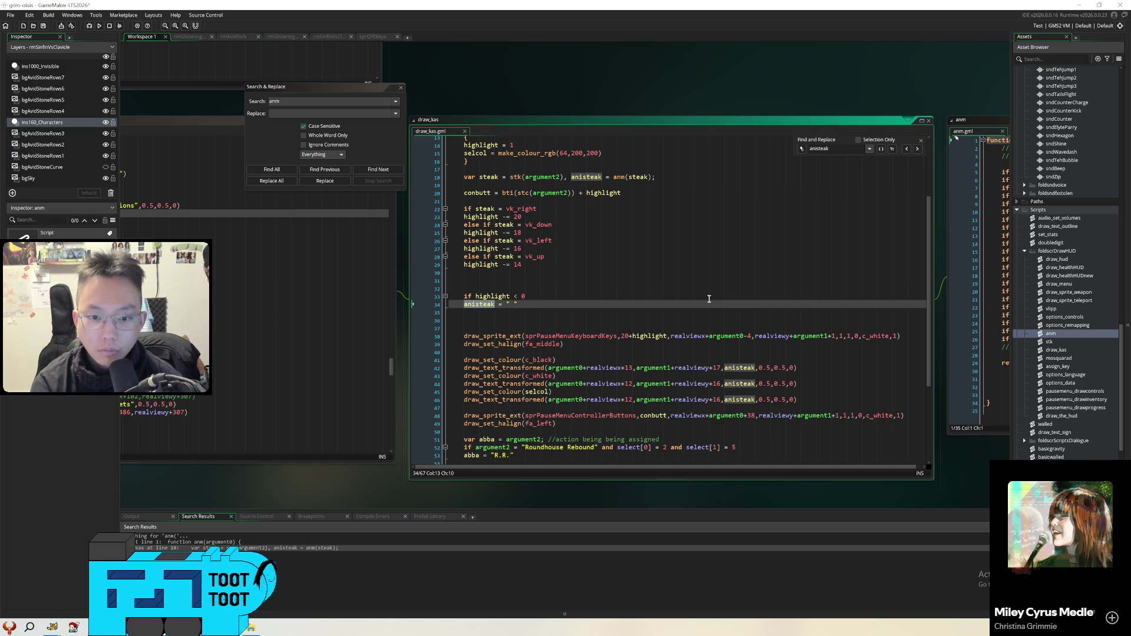
{"action": "mouse_move", "coordinate": [707, 82]}
{"action": "left_mouse_down"}
{"action": "mouse_move", "coordinate": [564, 100]}
{"action": "mouse_move", "coordinate": [511, 124]}
{"action": "left_mouse_up"}
{"action": "middle_click", "coordinate": [337, 240]}
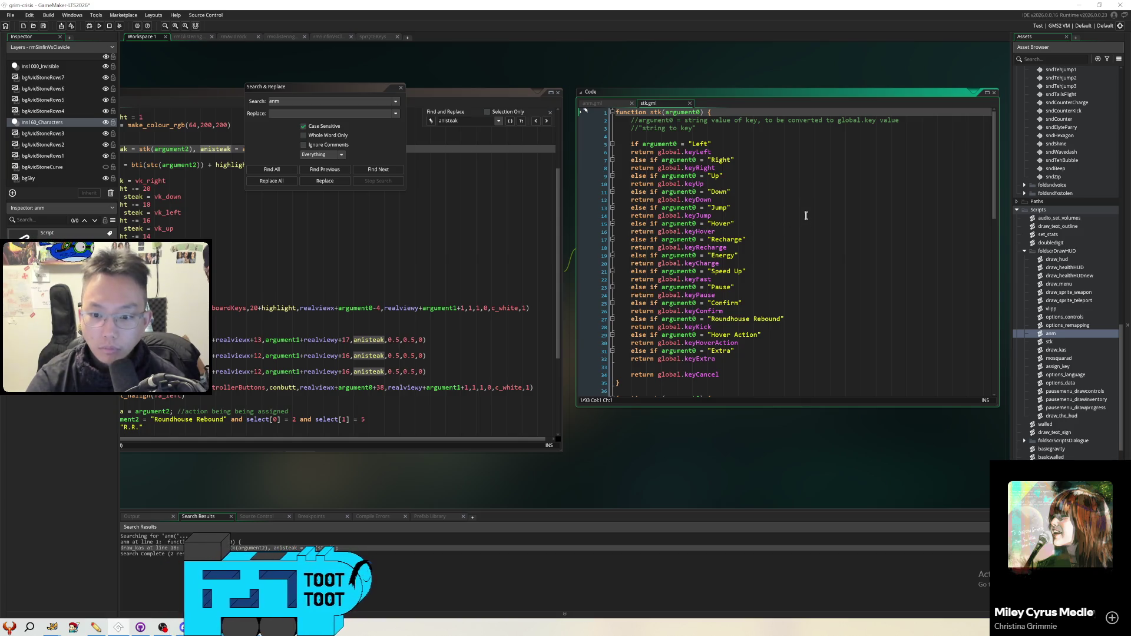
Close the stk script and scroll through the workspace
{"action": "left_click", "coordinate": [691, 103]}
{"action": "scroll", "coordinate": [893, 229], "scroll_direction": "up", "scroll_amount": 5}
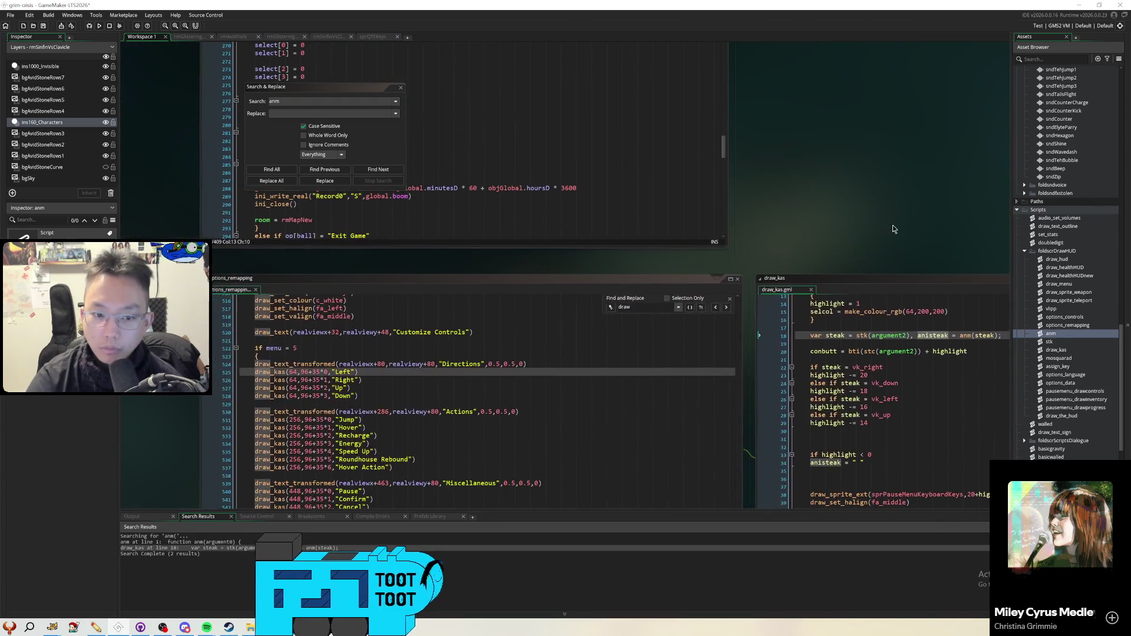
{"action": "scroll", "coordinate": [893, 229], "scroll_direction": "up", "scroll_amount": 5}
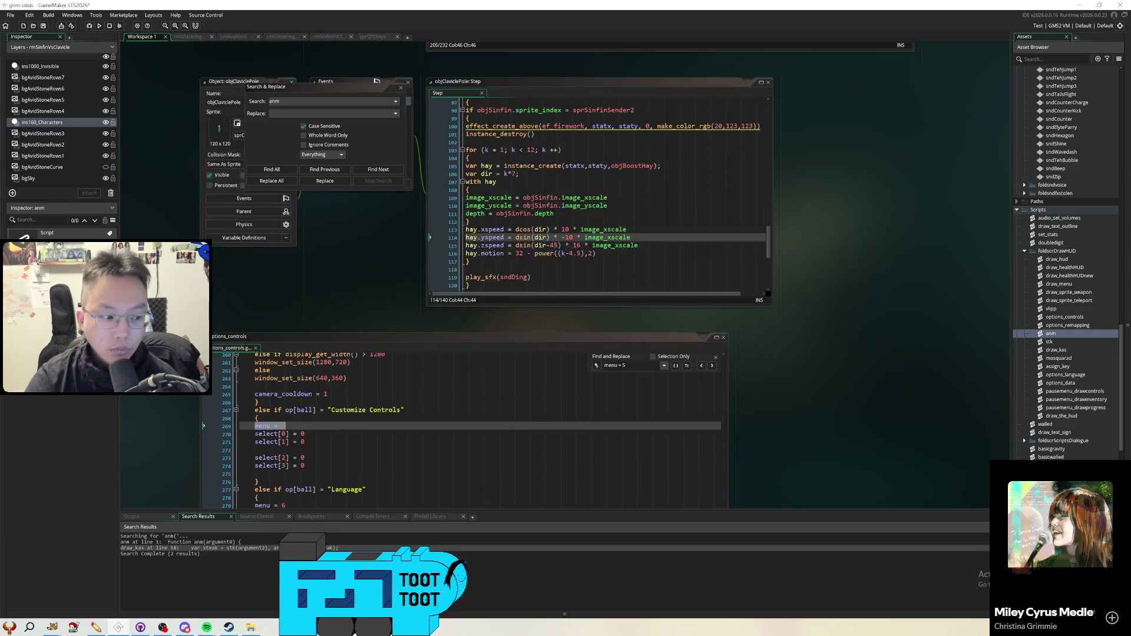
{"action": "scroll", "coordinate": [892, 229], "scroll_direction": "up", "scroll_amount": 3}
{"action": "scroll", "coordinate": [893, 229], "scroll_direction": "up", "scroll_amount": 4}
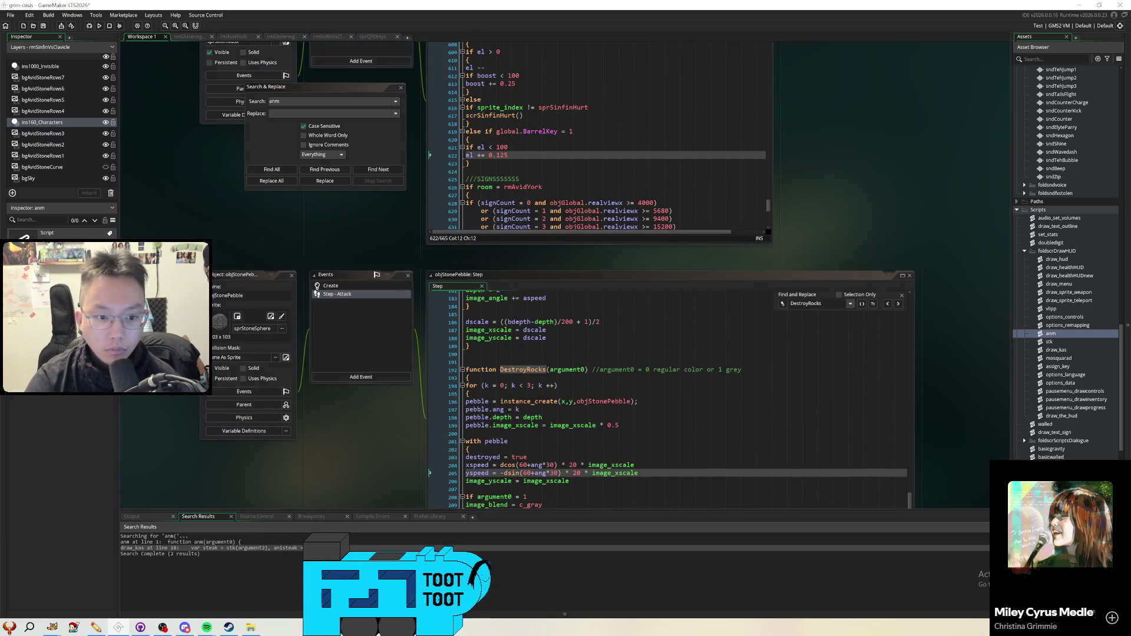
{"action": "scroll", "coordinate": [892, 229], "scroll_direction": "up", "scroll_amount": 8}
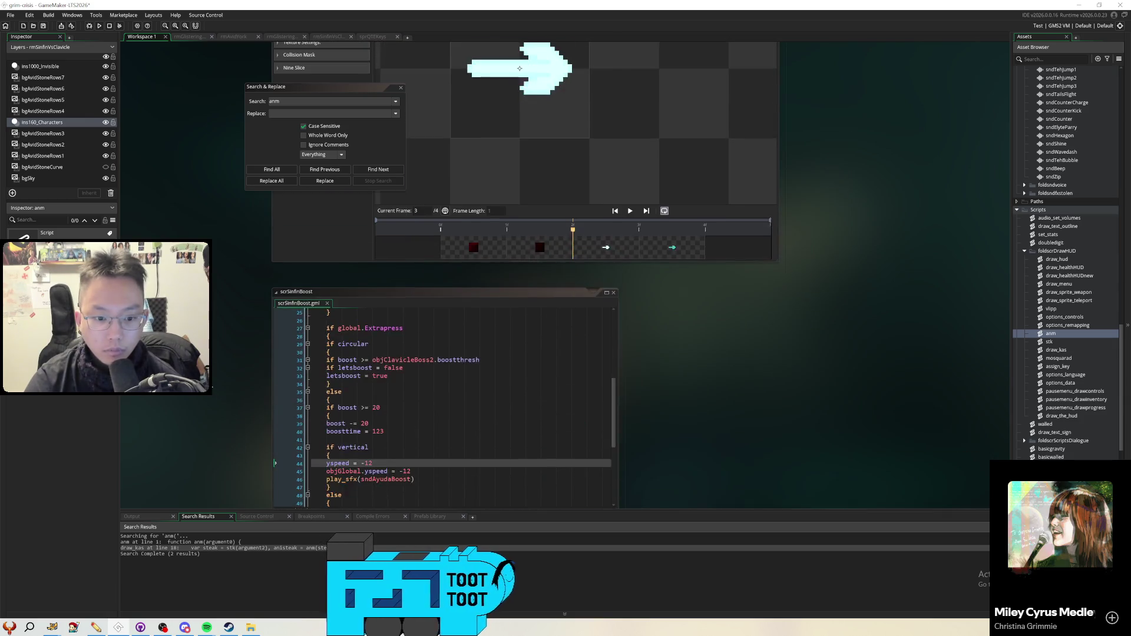
{"action": "scroll", "coordinate": [231, 341], "scroll_direction": "down", "scroll_amount": 8}
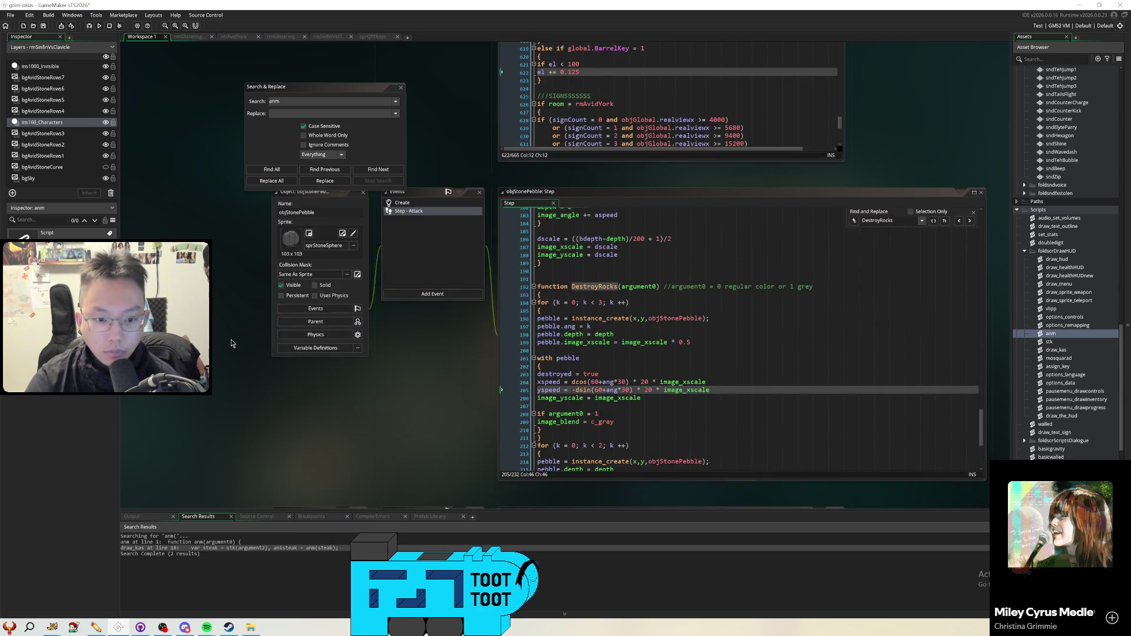
{"action": "scroll", "coordinate": [232, 339], "scroll_direction": "down", "scroll_amount": 3}
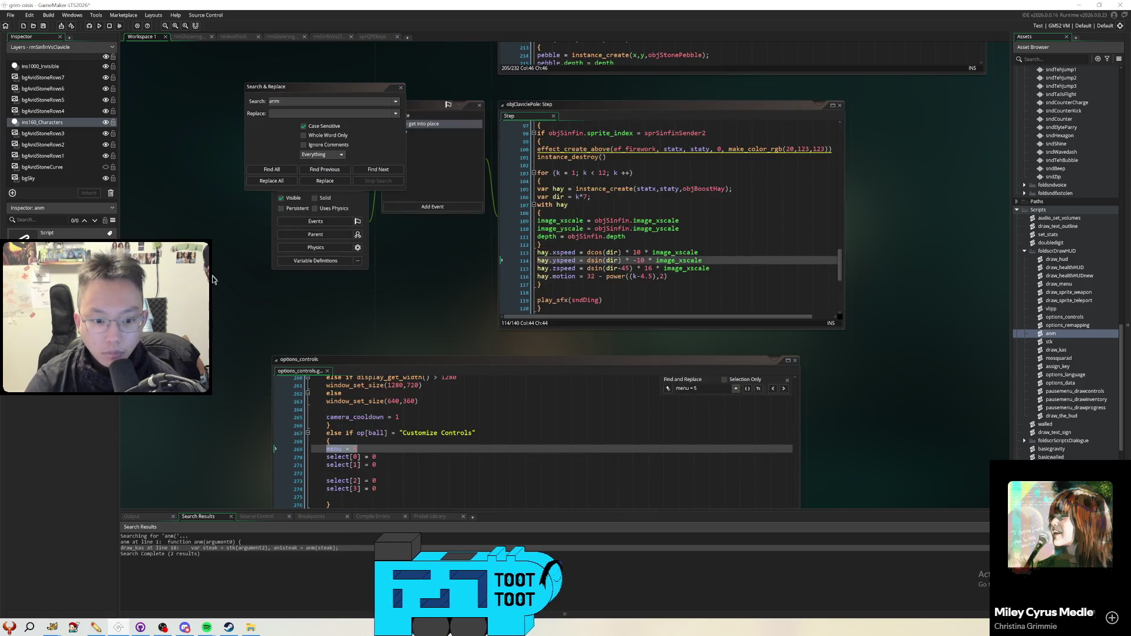
Return to the objQuicktimeKey Events window from the workspace's open-windows list
{"action": "right_click", "coordinate": [231, 250]}
{"action": "mouse_move", "coordinate": [250, 262]}
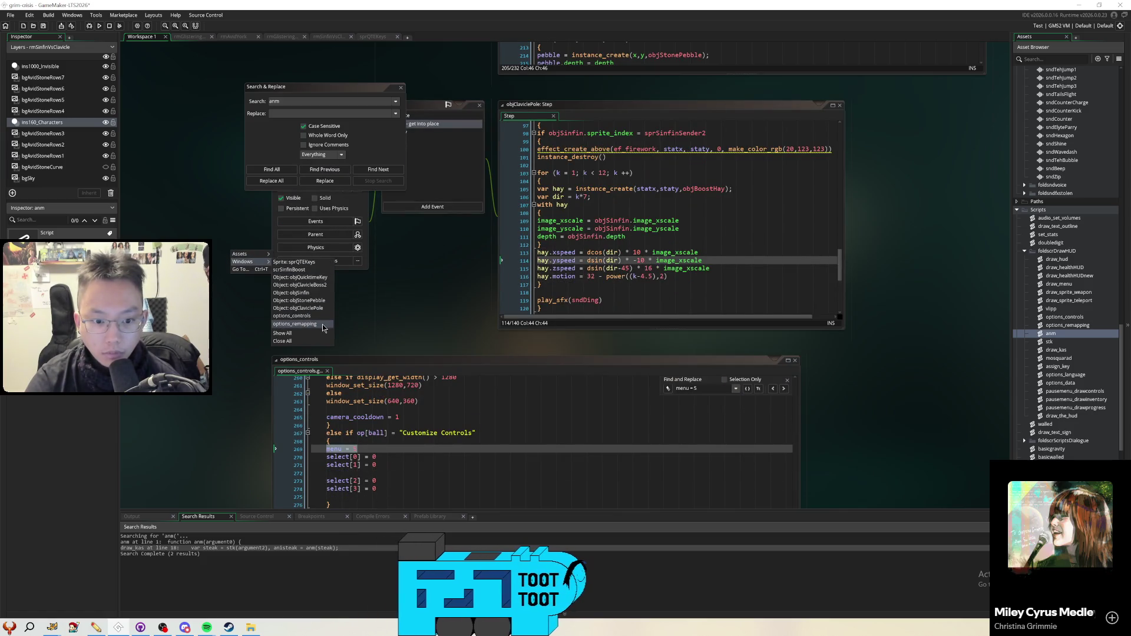
{"action": "left_click", "coordinate": [315, 279]}
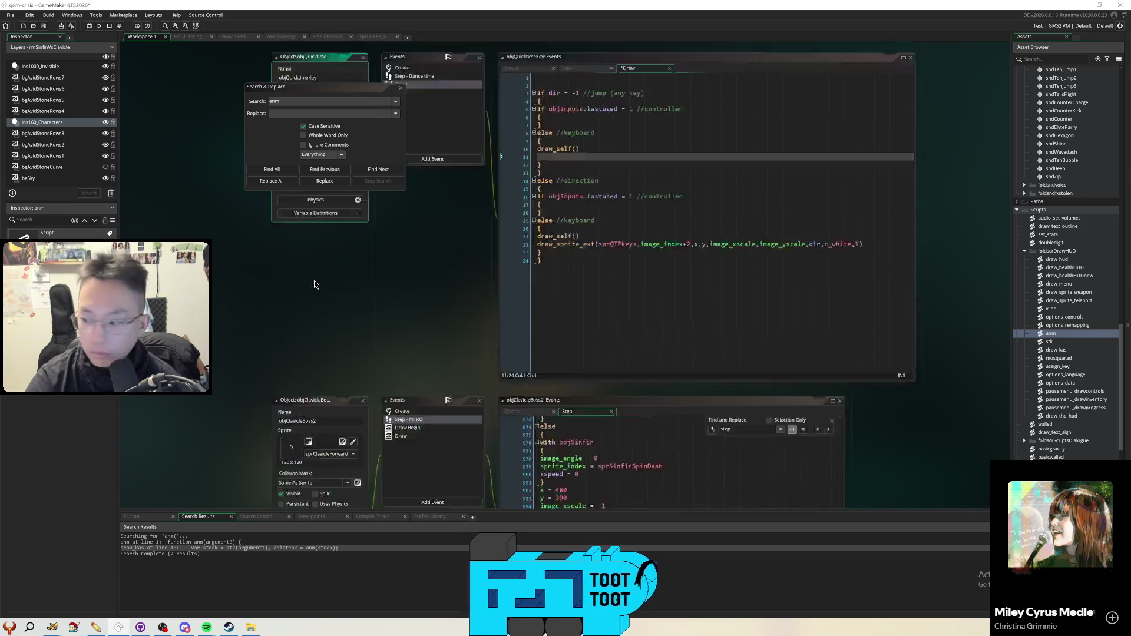
Add draw_text_outline(x,y,anm(global.keyJump)) on line 11 after draw_self in the keyboard branch
{"action": "left_click_drag", "start_coordinate": [303, 346], "coordinate": [212, 391]}
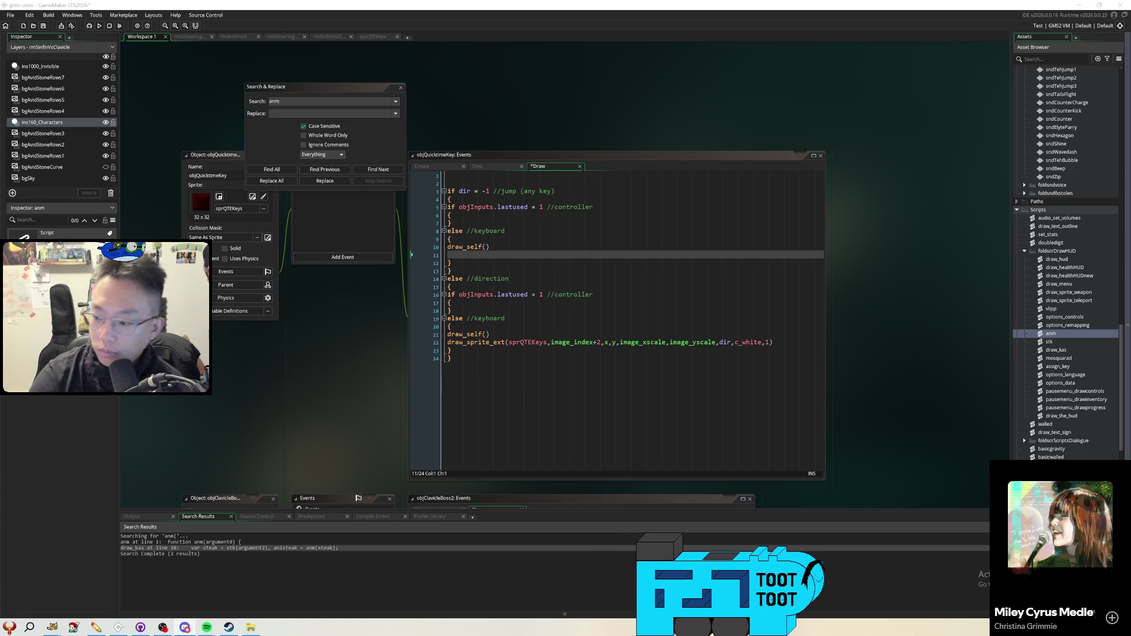
{"action": "left_click", "coordinate": [708, 323]}
{"action": "left_click", "coordinate": [584, 259]}
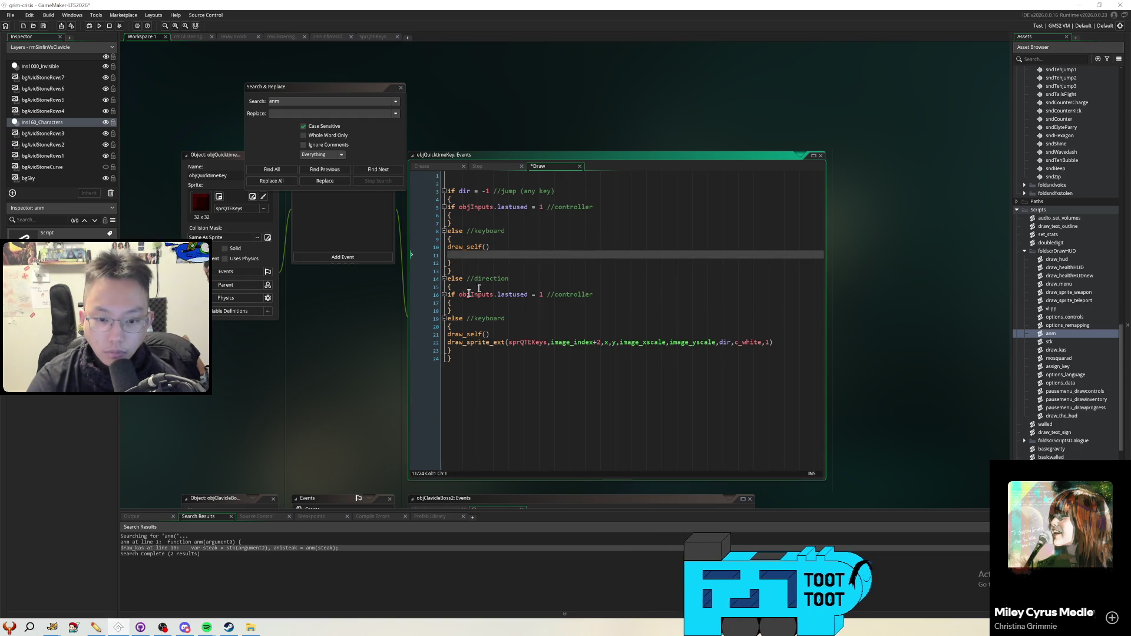
{"action": "mouse_move", "coordinate": [322, 380]}
{"action": "left_mouse_down"}
{"action": "mouse_move", "coordinate": [493, 367]}
{"action": "mouse_move", "coordinate": [508, 262]}
{"action": "mouse_move", "coordinate": [452, 297]}
{"action": "mouse_move", "coordinate": [400, 287]}
{"action": "left_mouse_up"}
{"action": "left_click", "coordinate": [553, 207]}
{"action": "type", "text": "draw_tex"}
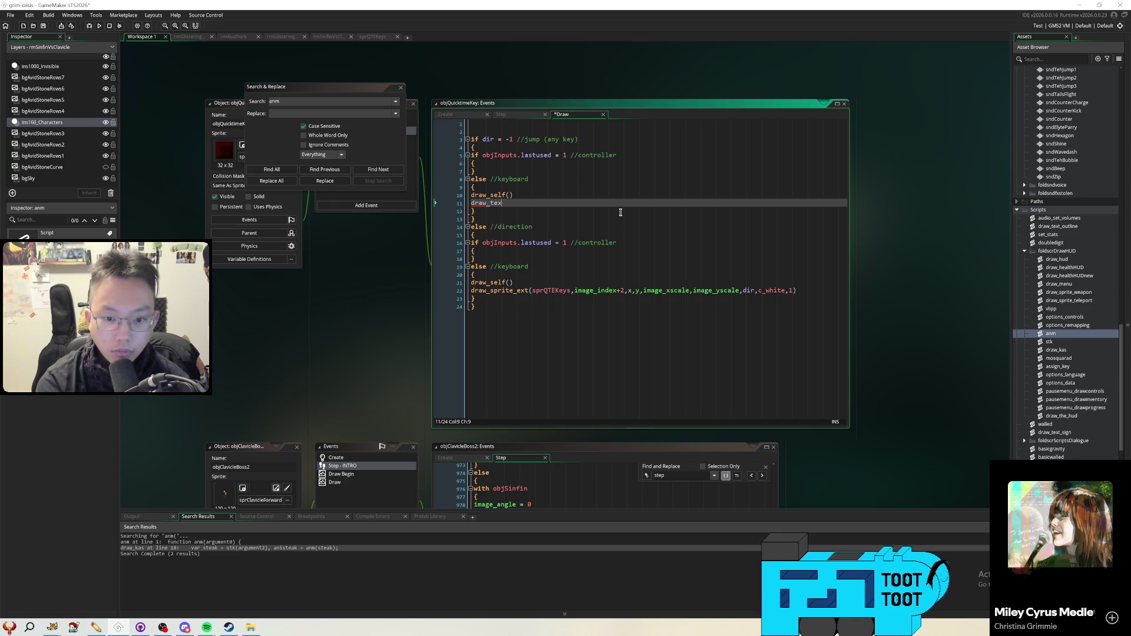
{"action": "type", "text": "t_outline"}
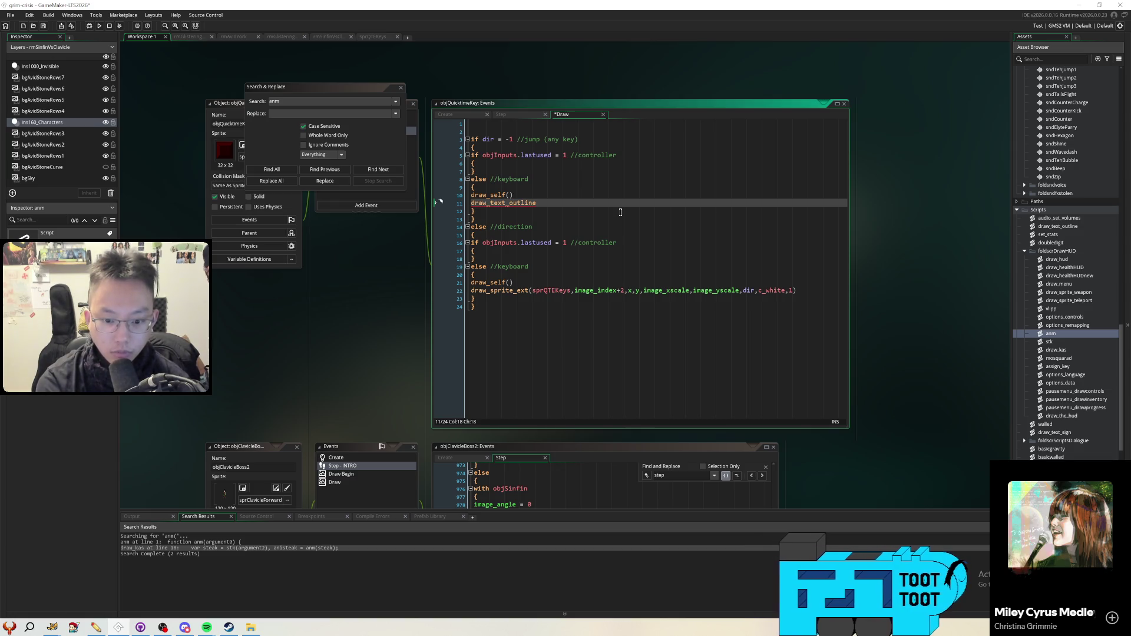
{"action": "type", "text": "(x,y,"}
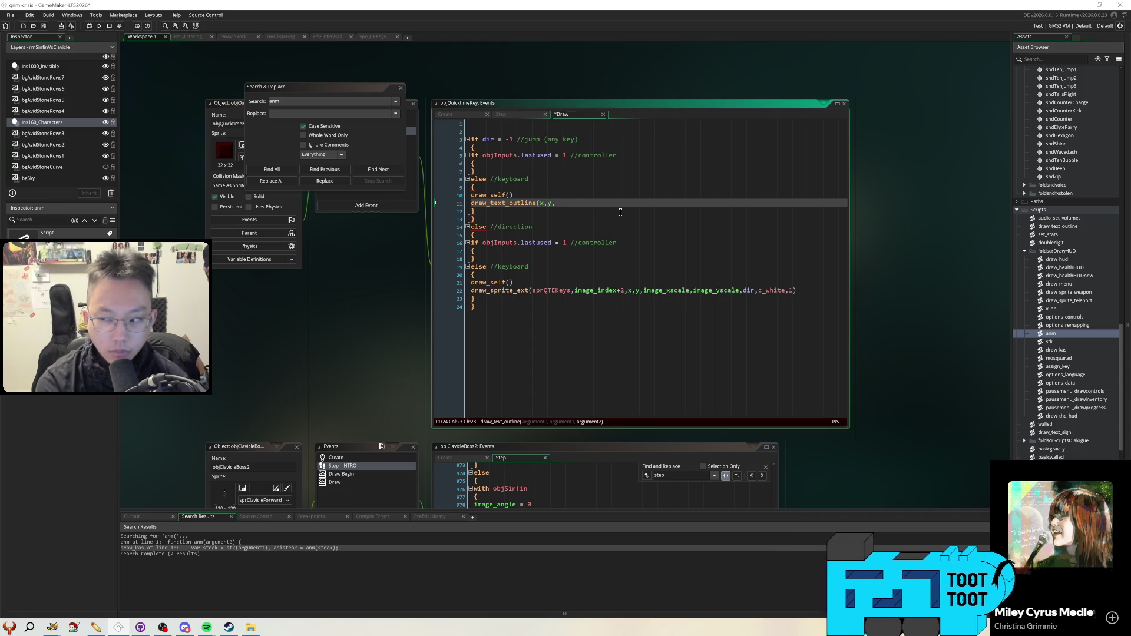
{"action": "type", "text": "anm(global.key"}
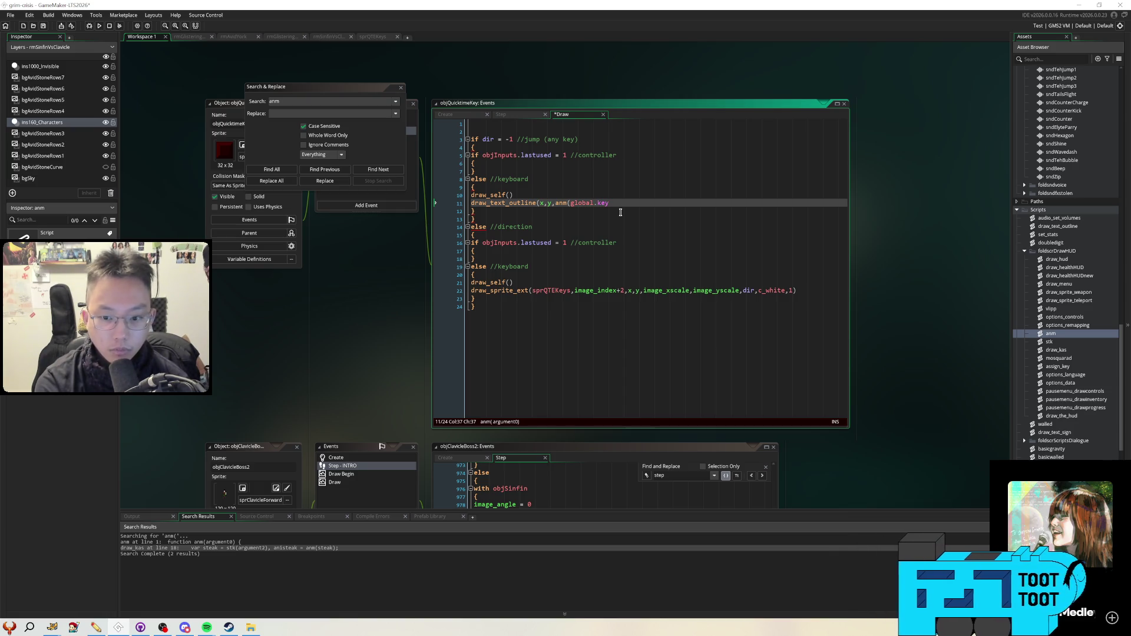
{"action": "type", "text": "Jump)"}
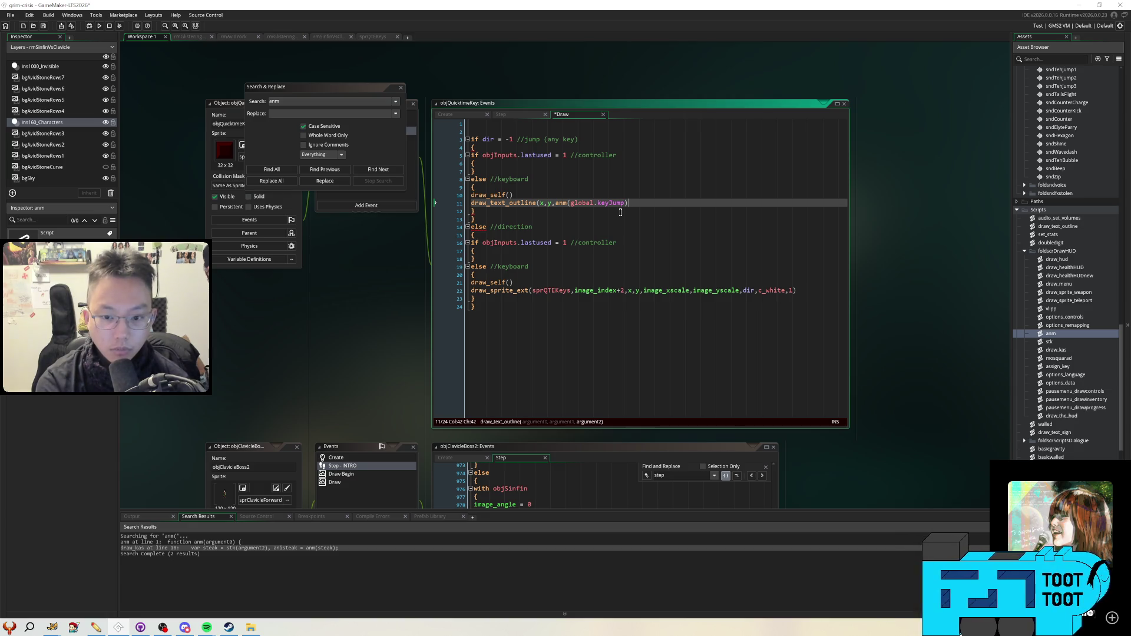
{"action": "type", "text": ")"}
{"action": "key", "text": "ctrl+shift+f"}
{"action": "key", "text": "Tab"}
{"action": "type", "text": "global.key"}
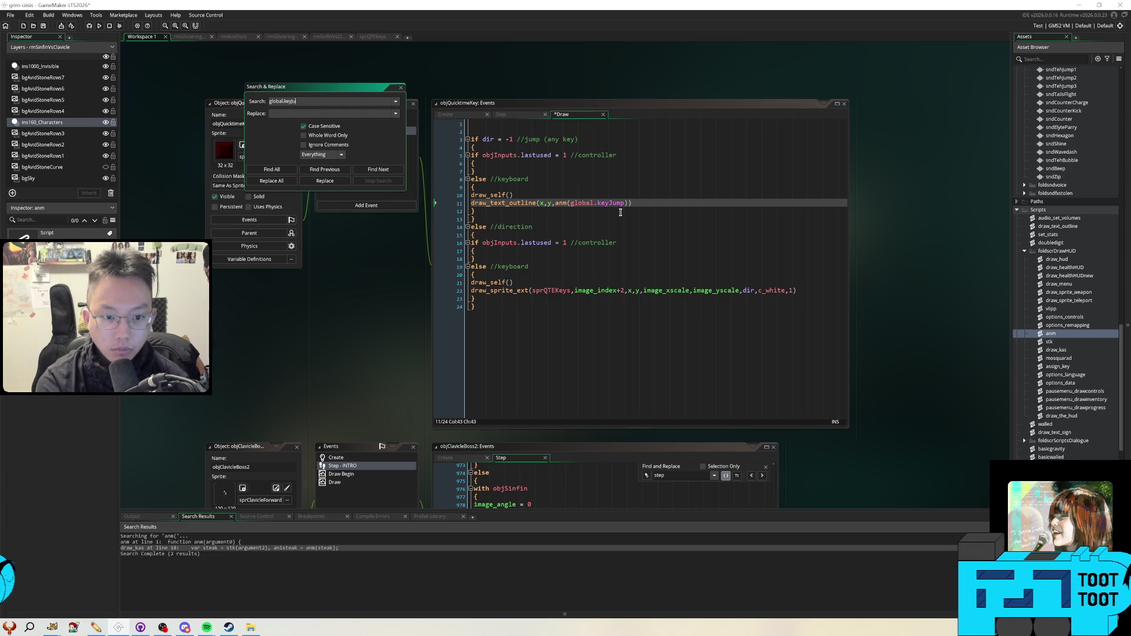
Search the project for global.keyJump, then open draw_kas at its anm( call
{"action": "type", "text": "Jump"}
{"action": "key", "text": "Return"}
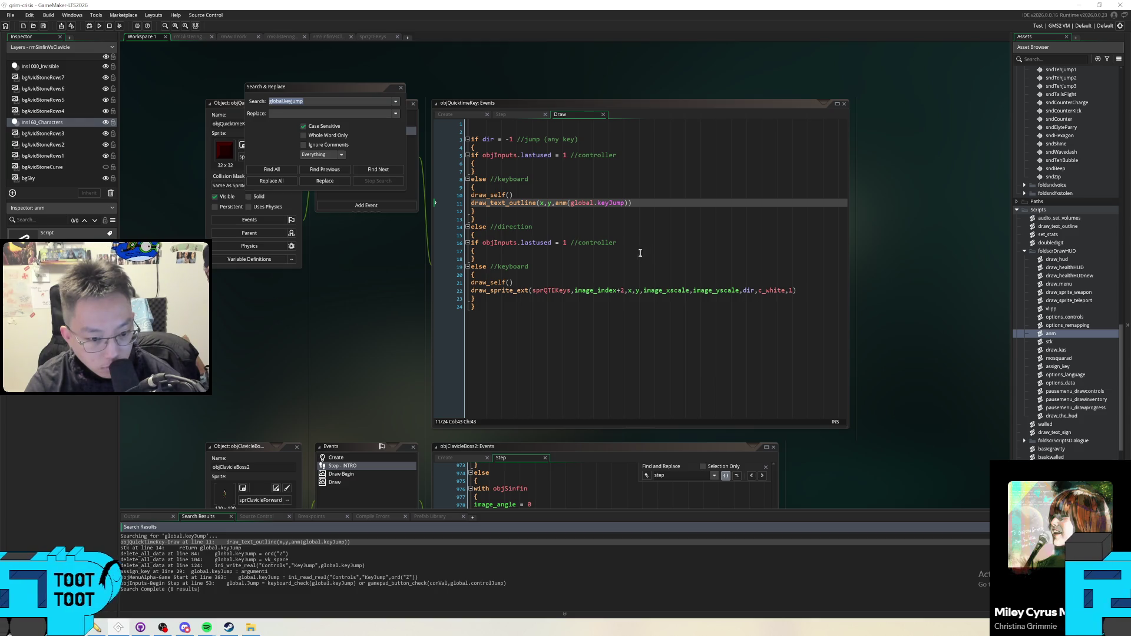
{"action": "left_click", "coordinate": [401, 89]}
{"action": "key", "text": "ctrl+shift+f"}
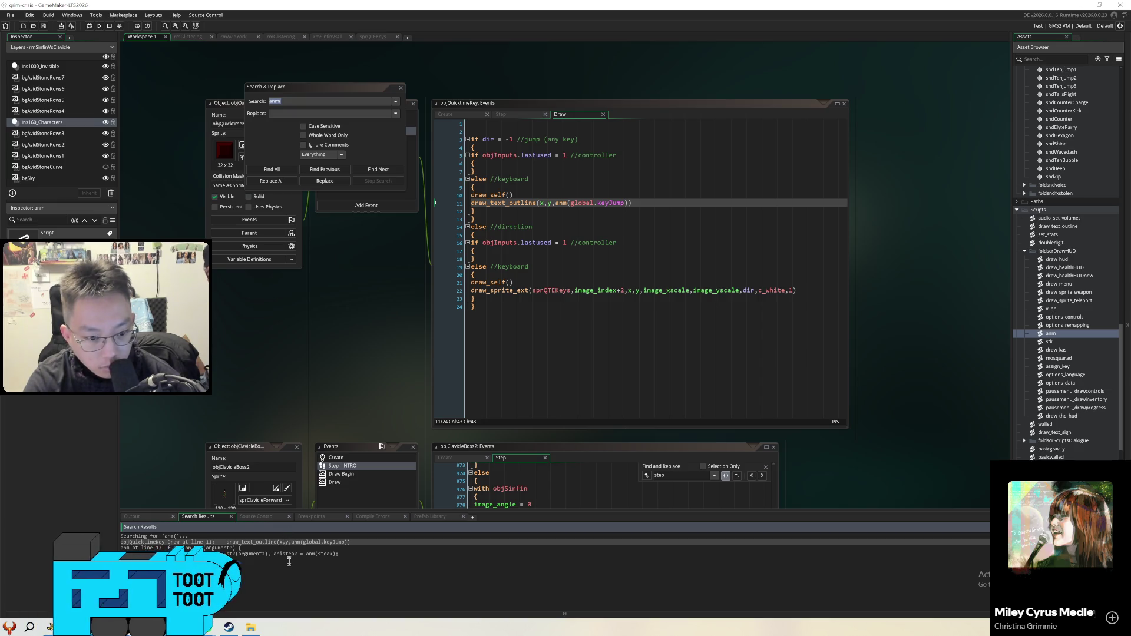
{"action": "double_click", "coordinate": [286, 554]}
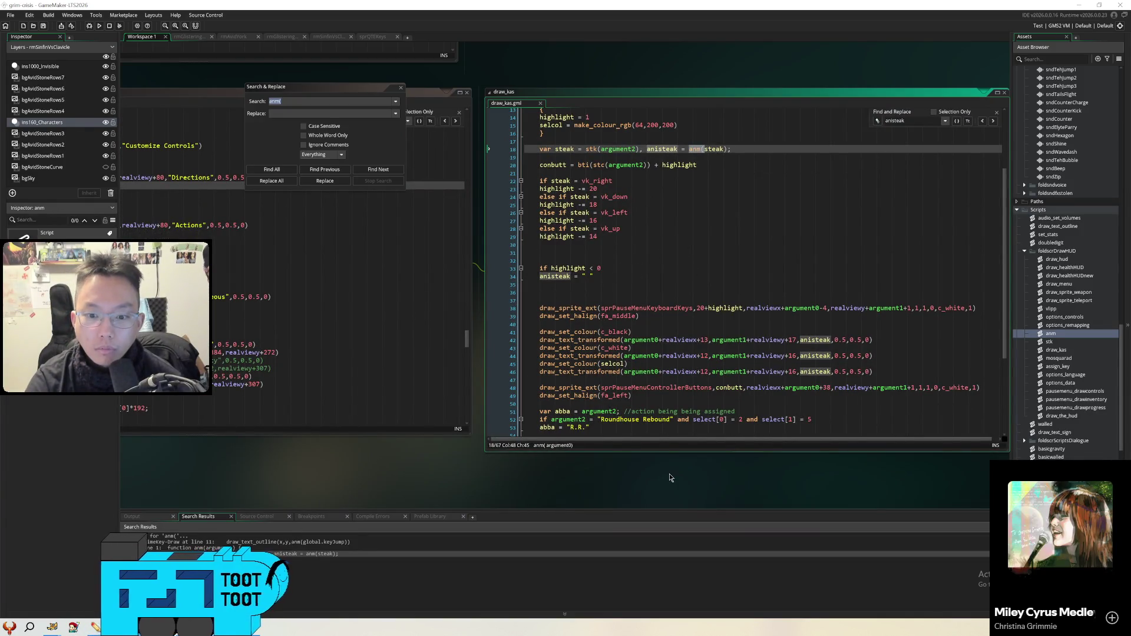
Paste draw_kas's line 42 draw_text_transformed call below line 11 of objQuickTimeKey's Draw event
{"action": "key", "text": "F12"}
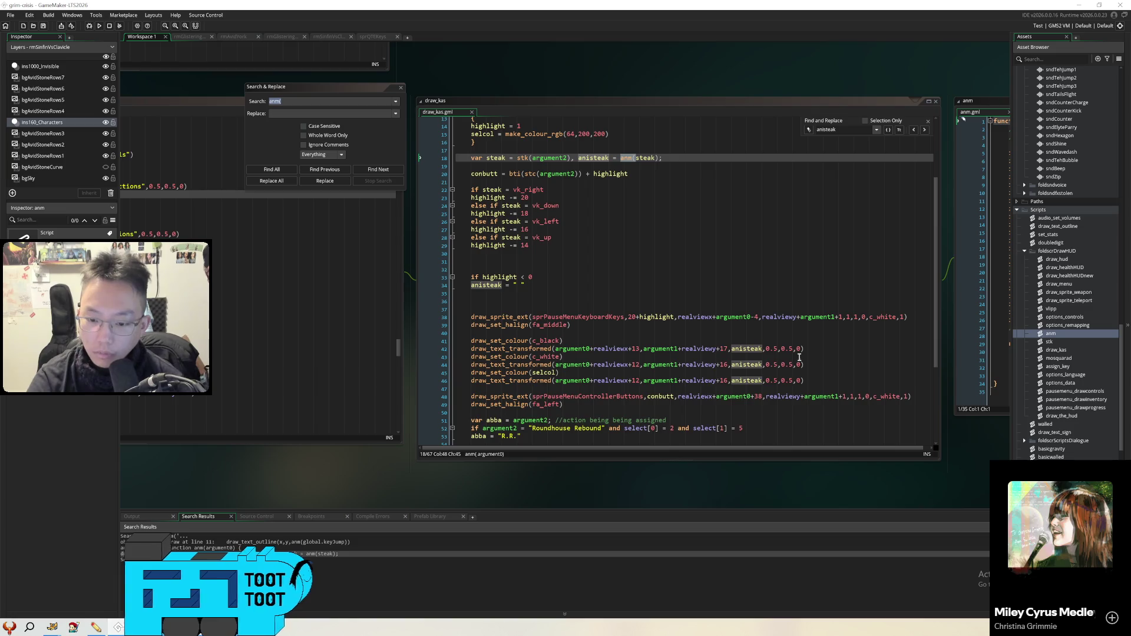
{"action": "left_click", "coordinate": [812, 349]}
{"action": "key", "text": "Home"}
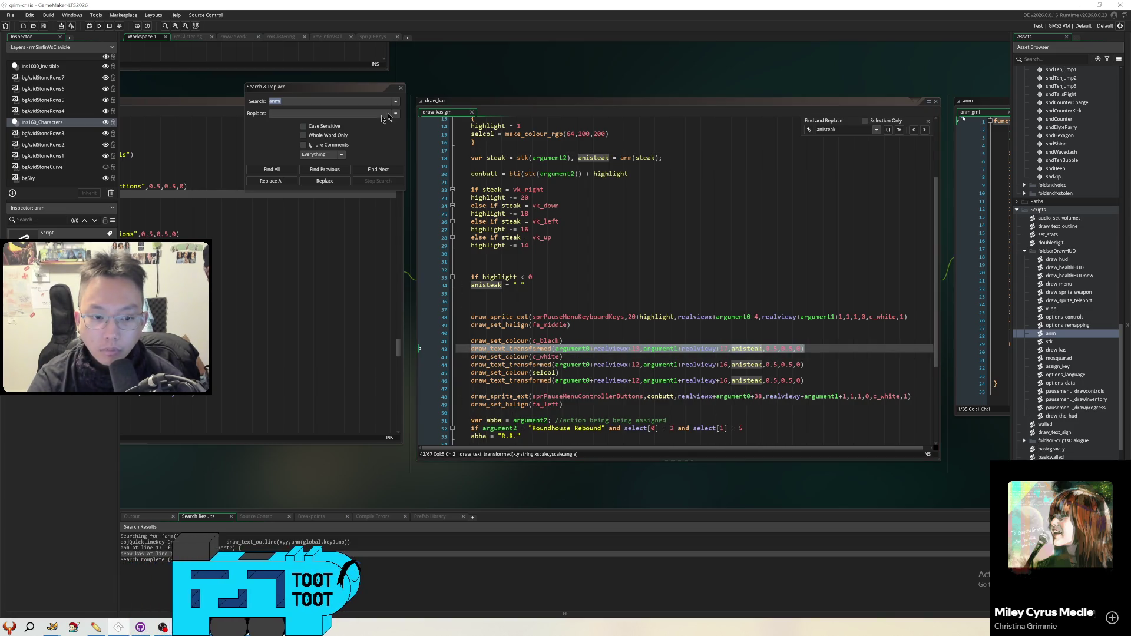
{"action": "double_click", "coordinate": [325, 541]}
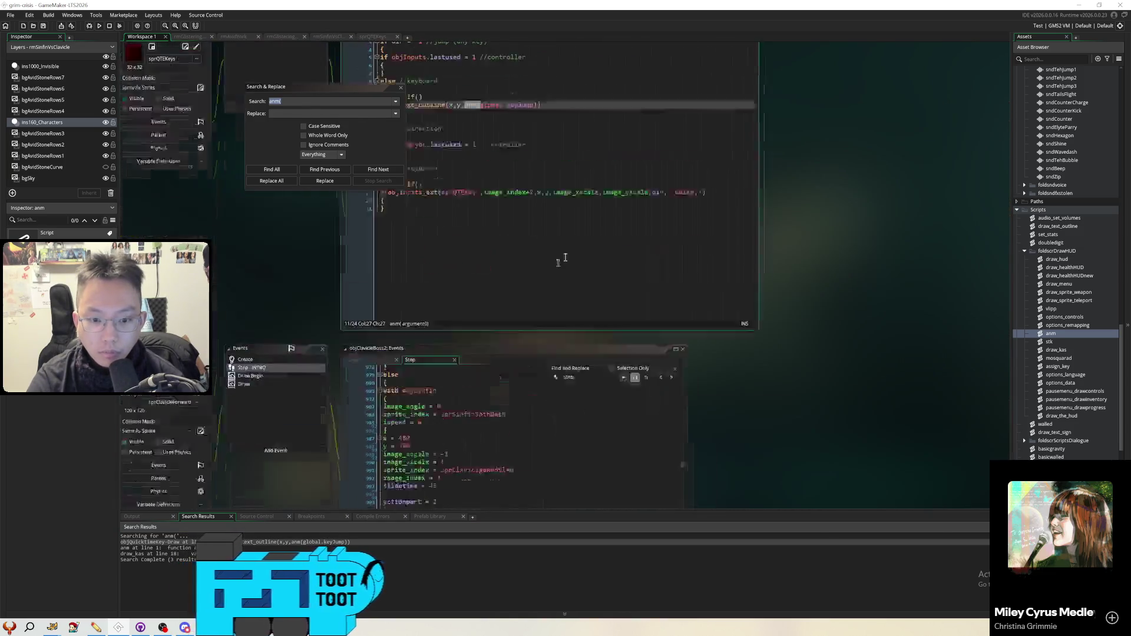
{"action": "key", "text": "Return"}
{"action": "key", "text": "Return"}
{"action": "key", "text": "ctrl+v"}
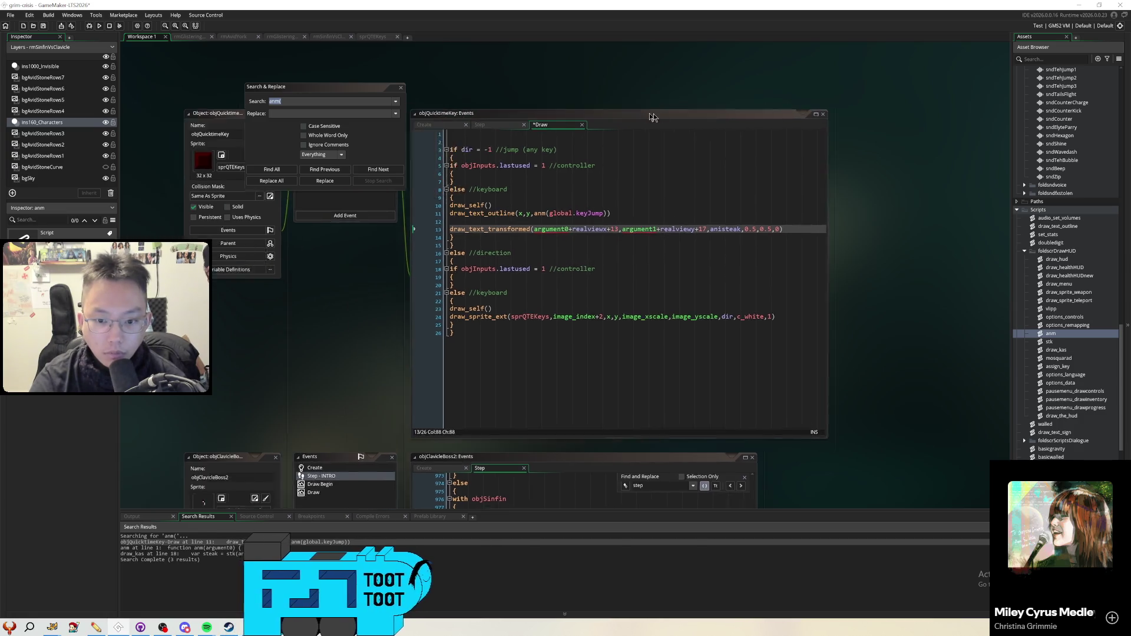
Change the pasted call to use x+13, y and anm(global.keyJump), and delete the draw_text_outline line
{"action": "left_click_drag", "start_coordinate": [686, 246], "coordinate": [601, 246]}
{"action": "type", "text": "x+13"}
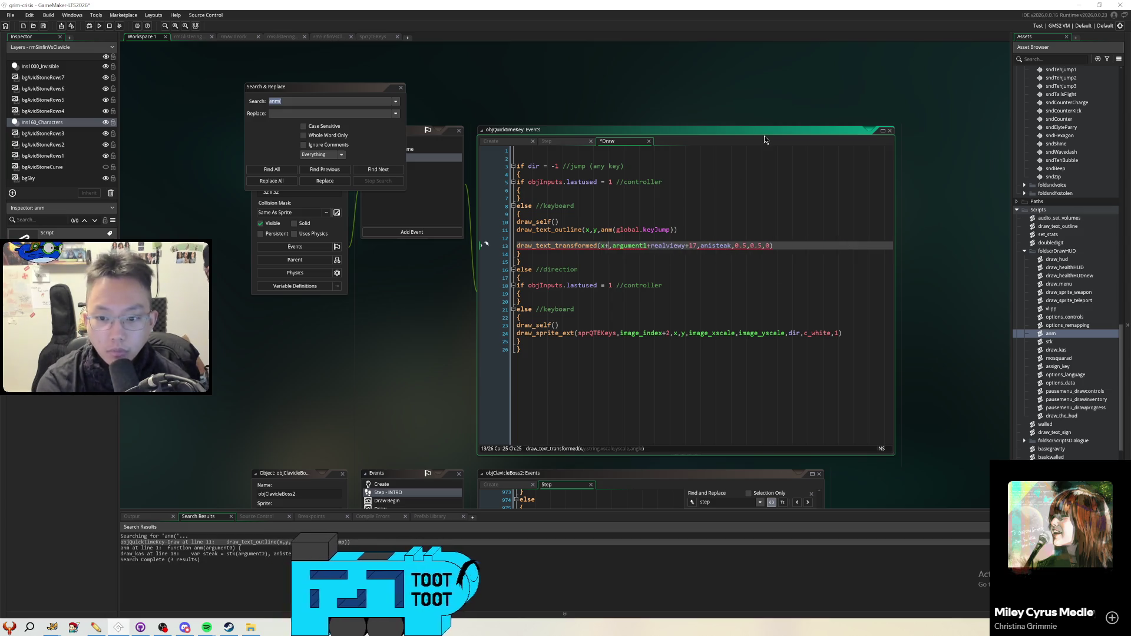
{"action": "left_click_drag", "start_coordinate": [691, 246], "coordinate": [620, 246]}
{"action": "type", "text": "y"}
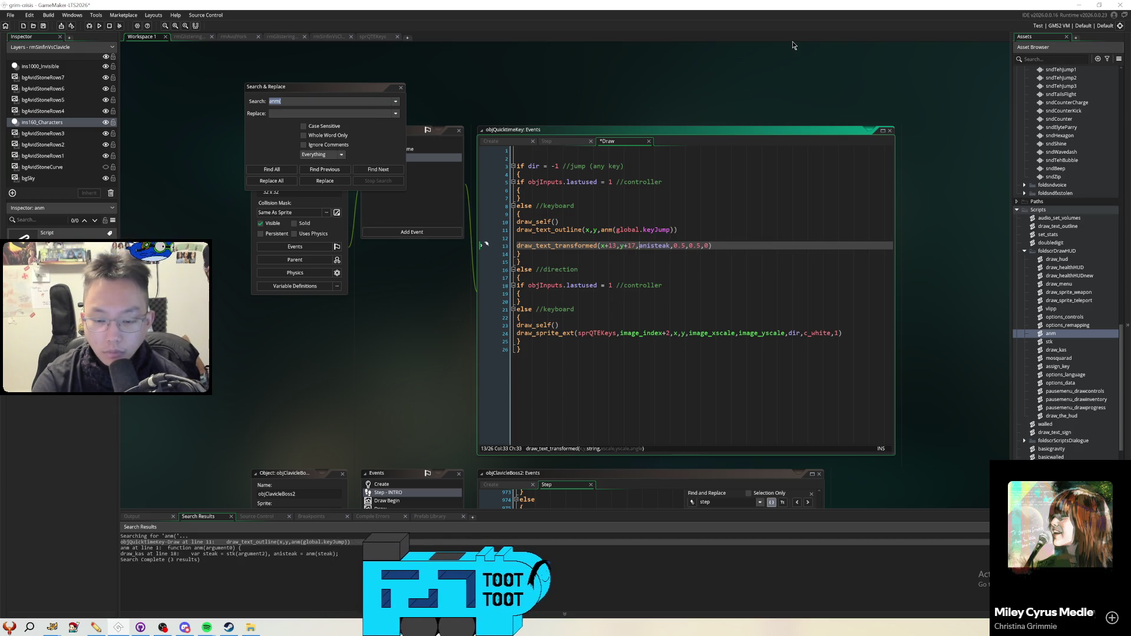
{"action": "mouse_move", "coordinate": [601, 230]}
{"action": "left_mouse_down"}
{"action": "mouse_move", "coordinate": [679, 232]}
{"action": "mouse_move", "coordinate": [671, 246]}
{"action": "mouse_move", "coordinate": [639, 246]}
{"action": "mouse_move", "coordinate": [691, 222]}
{"action": "left_mouse_up"}
{"action": "key", "text": "ctrl+c"}
{"action": "key", "text": "ctrl+v"}
{"action": "key", "text": "Delete"}
{"action": "key", "text": "Delete"}
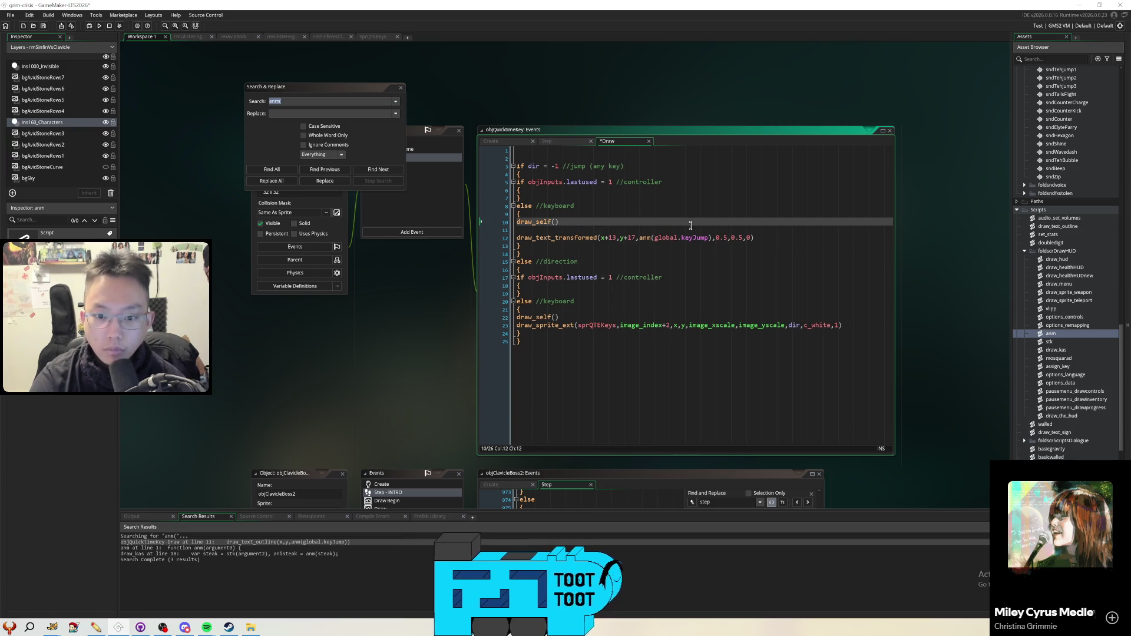
Try an _ext suffix on draw_text_transformed, revert it, and save the Draw event
{"action": "left_click", "coordinate": [674, 231]}
{"action": "left_click", "coordinate": [734, 230]}
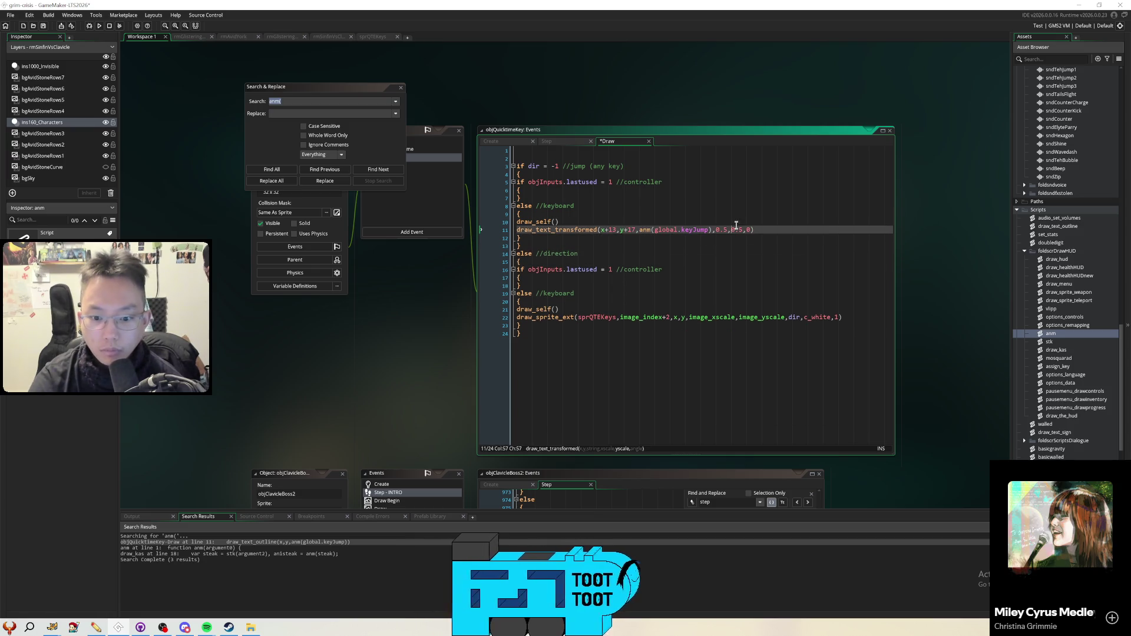
{"action": "left_click", "coordinate": [597, 231]}
{"action": "type", "text": "_ext"}
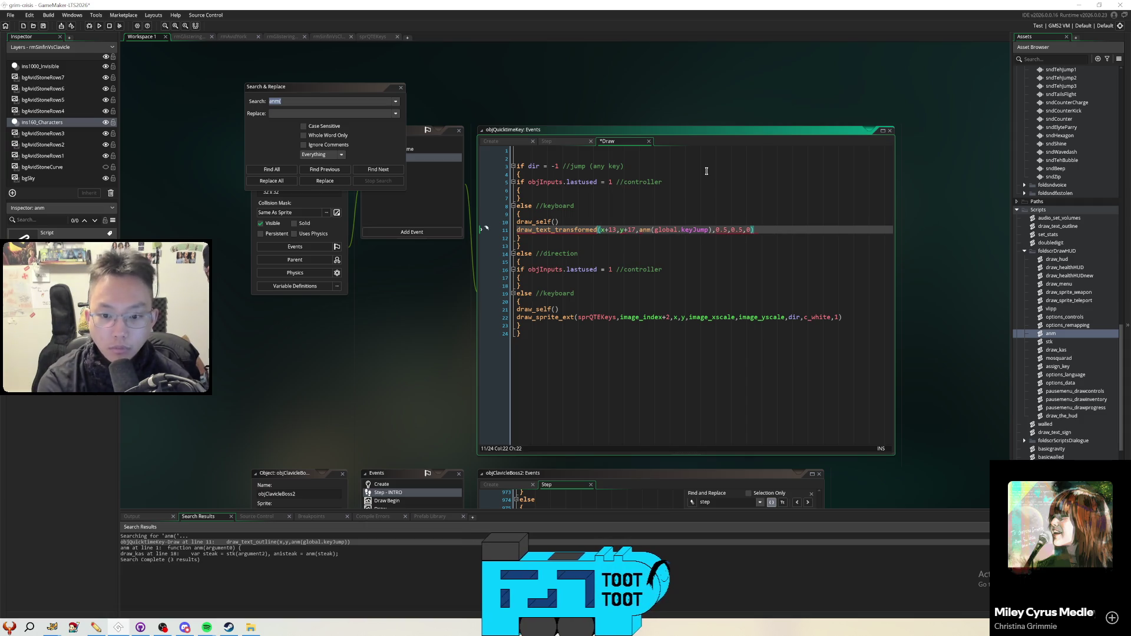
{"action": "key", "text": "BackSpace"}
{"action": "key", "text": "BackSpace"}
{"action": "key", "text": "BackSpace"}
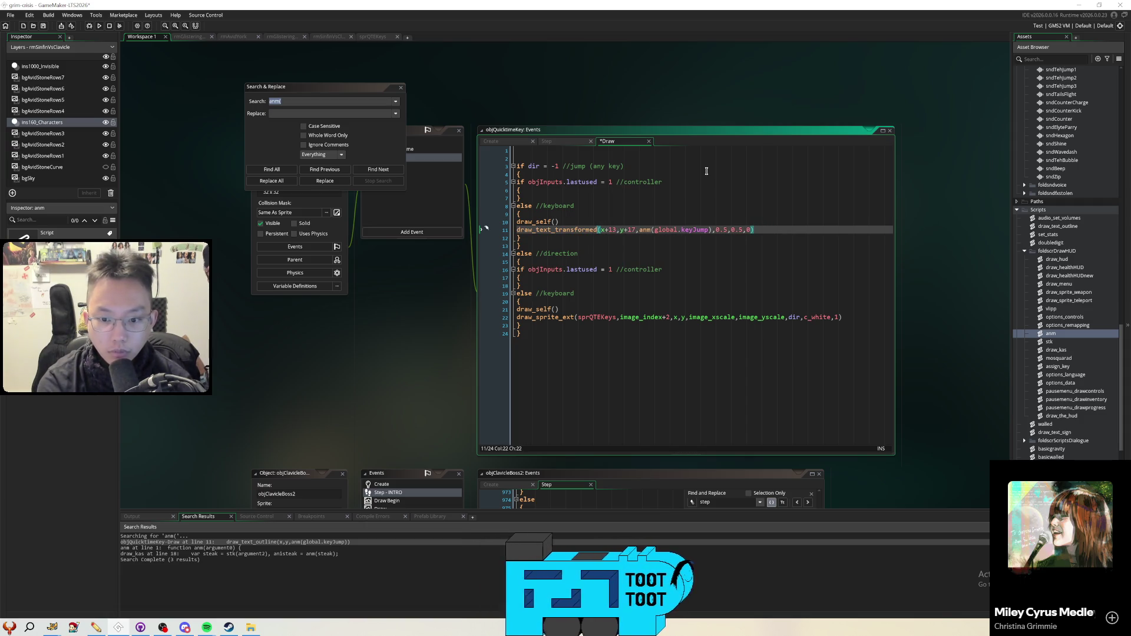
{"action": "key", "text": "Left"}
{"action": "key", "text": "Left"}
{"action": "type", "text": "ext_"}
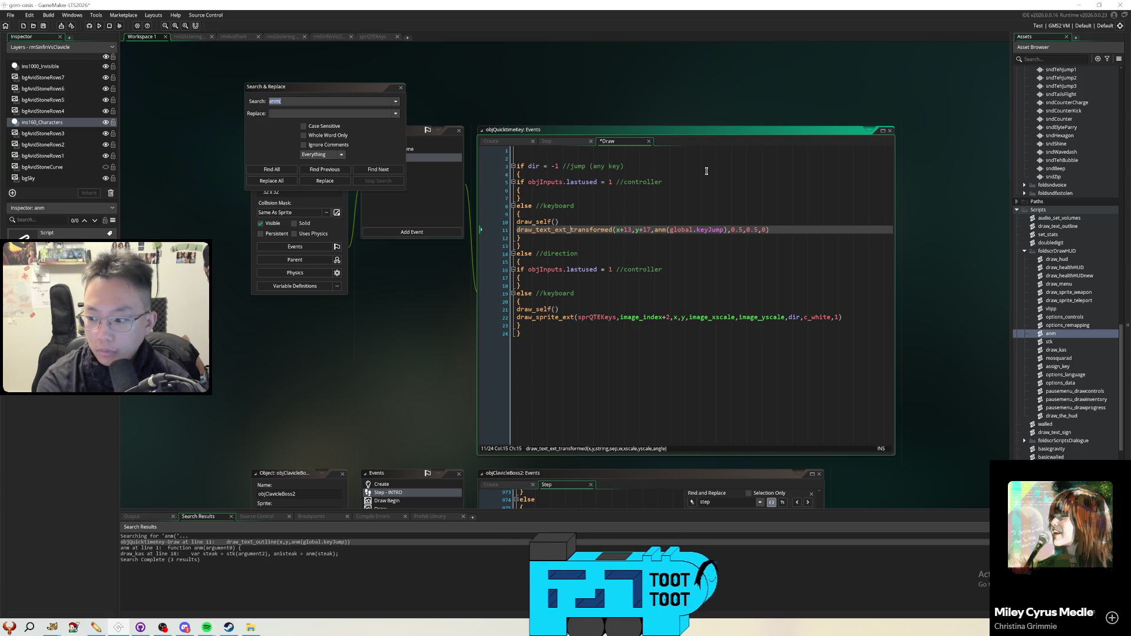
{"action": "key", "text": "BackSpace"}
{"action": "key", "text": "BackSpace"}
{"action": "key", "text": "BackSpace"}
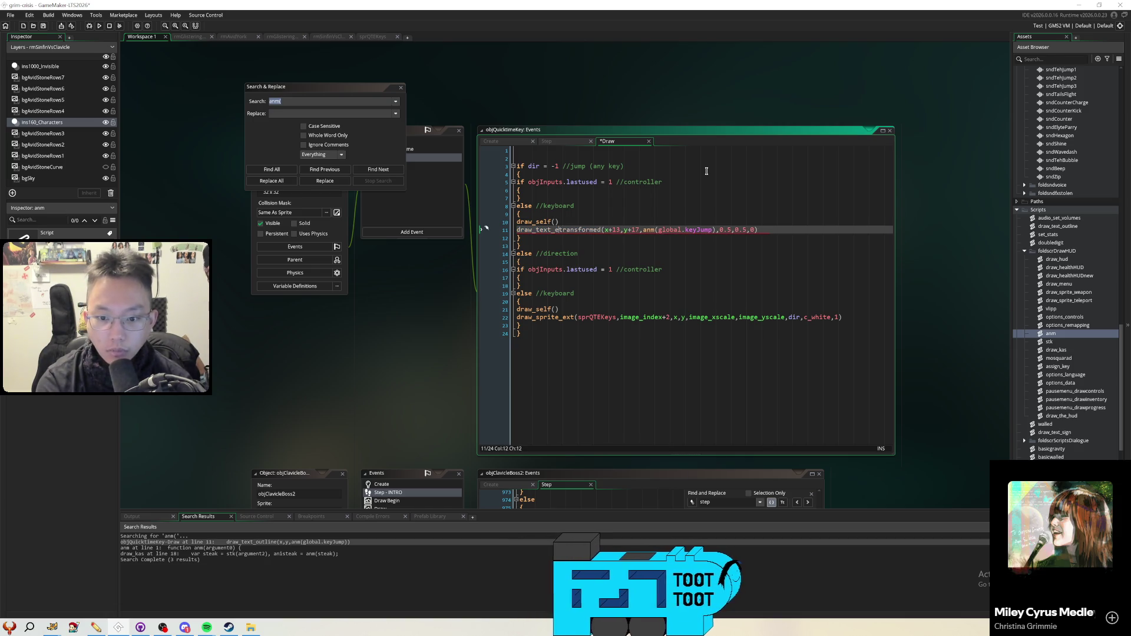
{"action": "key", "text": "ctrl+s"}
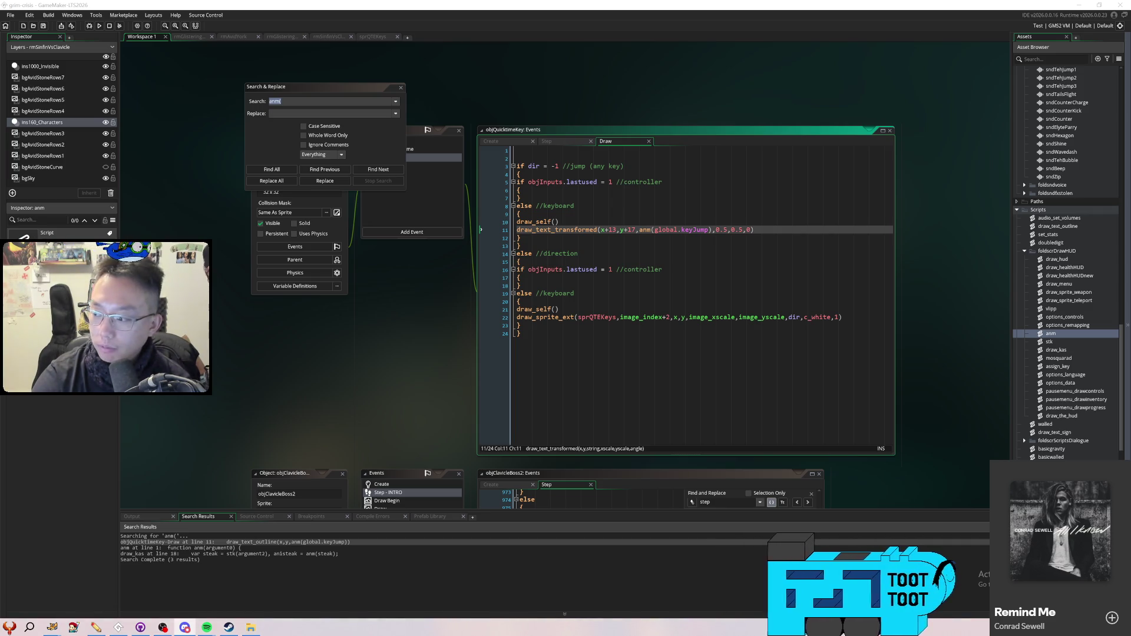
Switch to the Wordle game in Discord and guess DROWN, then FLASH
{"action": "key", "text": "alt+Tab"}
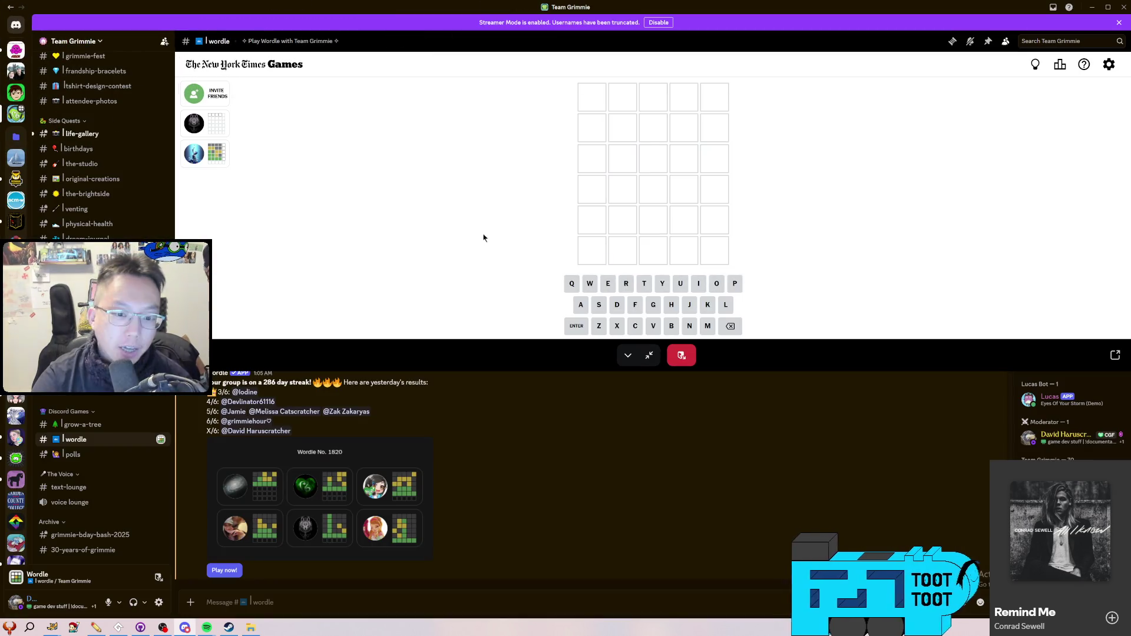
{"action": "type", "text": "drown"}
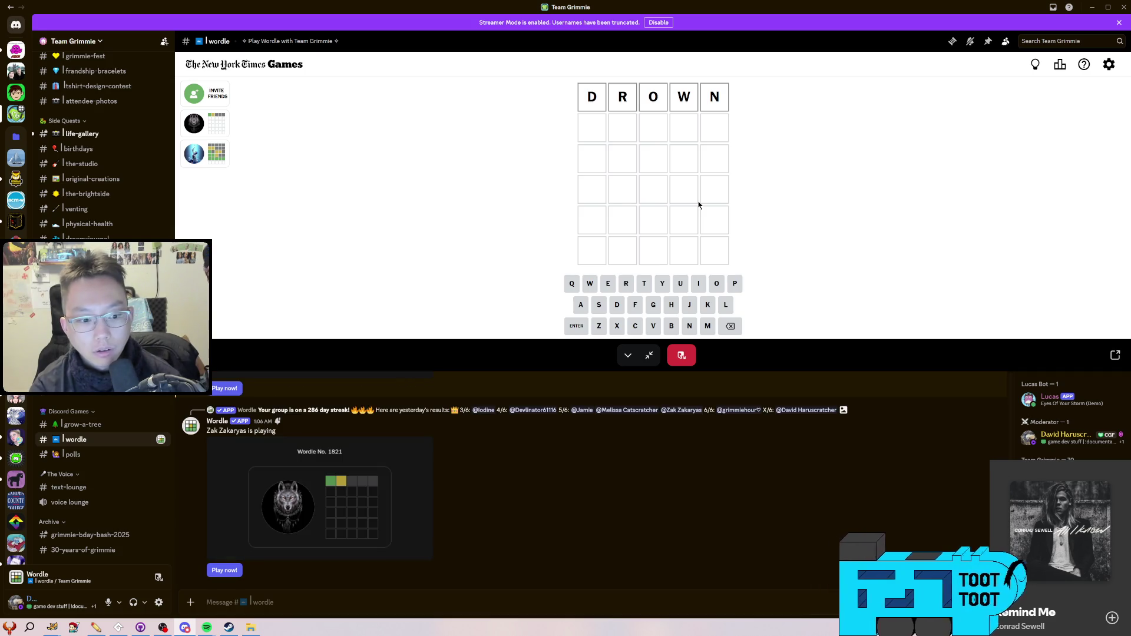
{"action": "key", "text": "Return"}
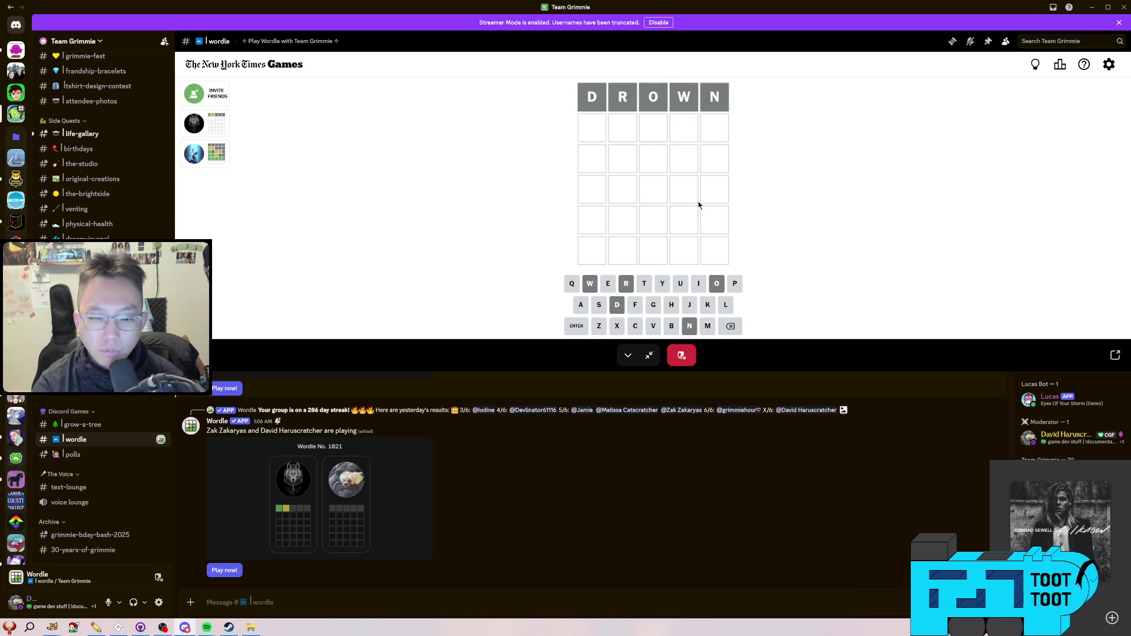
{"action": "type", "text": "flash"}
{"action": "key", "text": "Return"}
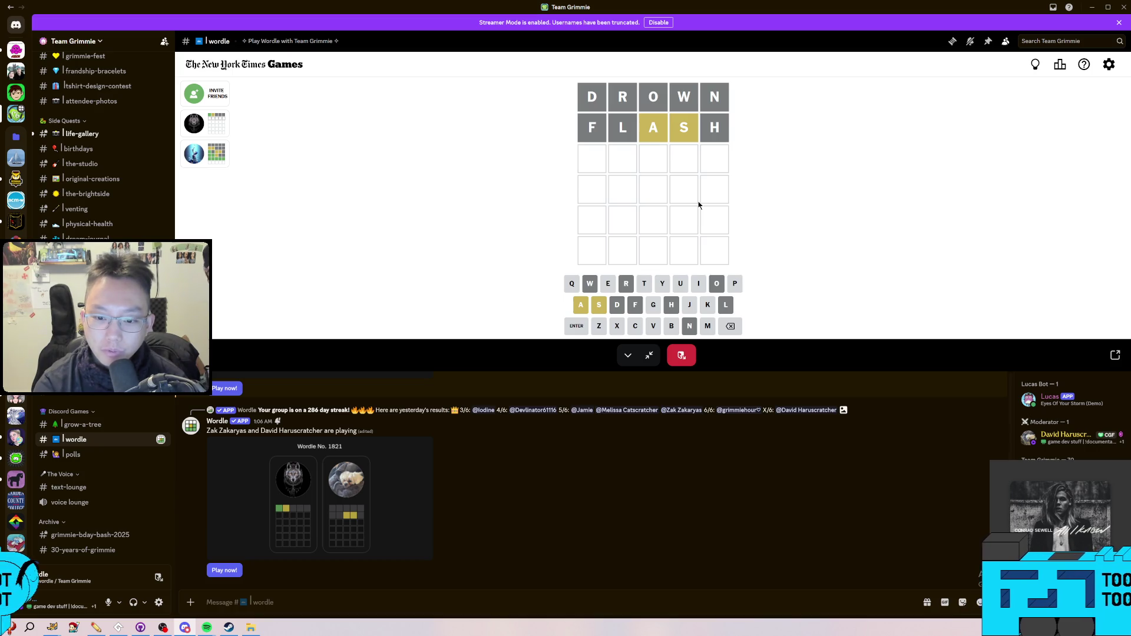
After trying and erasing other words, submit PASTE as the third guess
{"action": "type", "text": "as"}
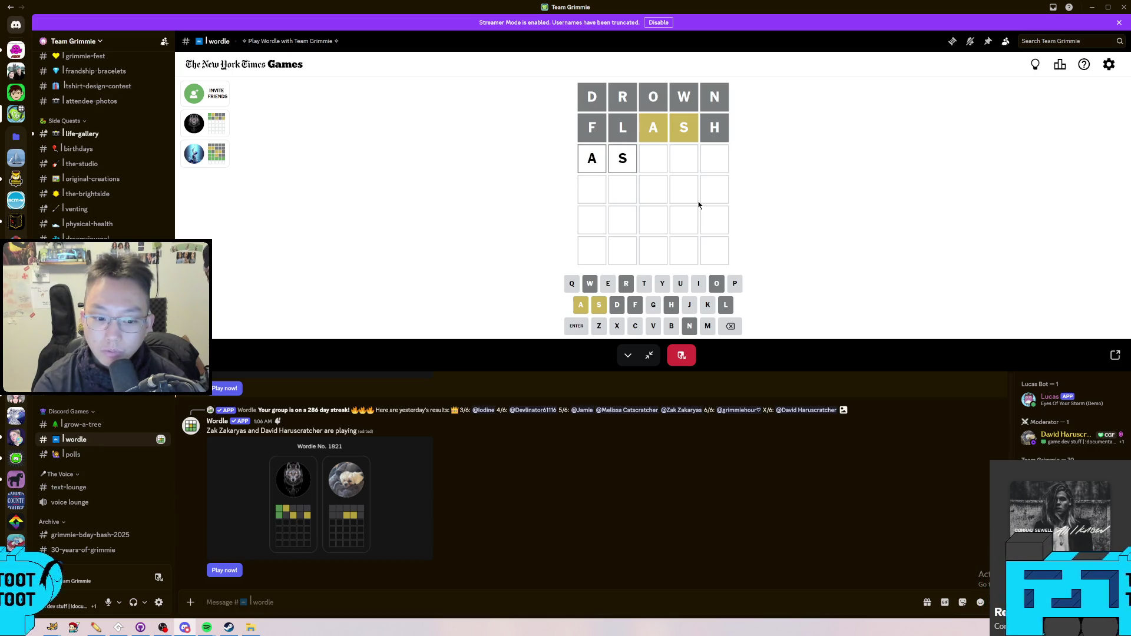
{"action": "type", "text": "hto"}
{"action": "key", "text": "BackSpace"}
{"action": "key", "text": "BackSpace"}
{"action": "key", "text": "BackSpace"}
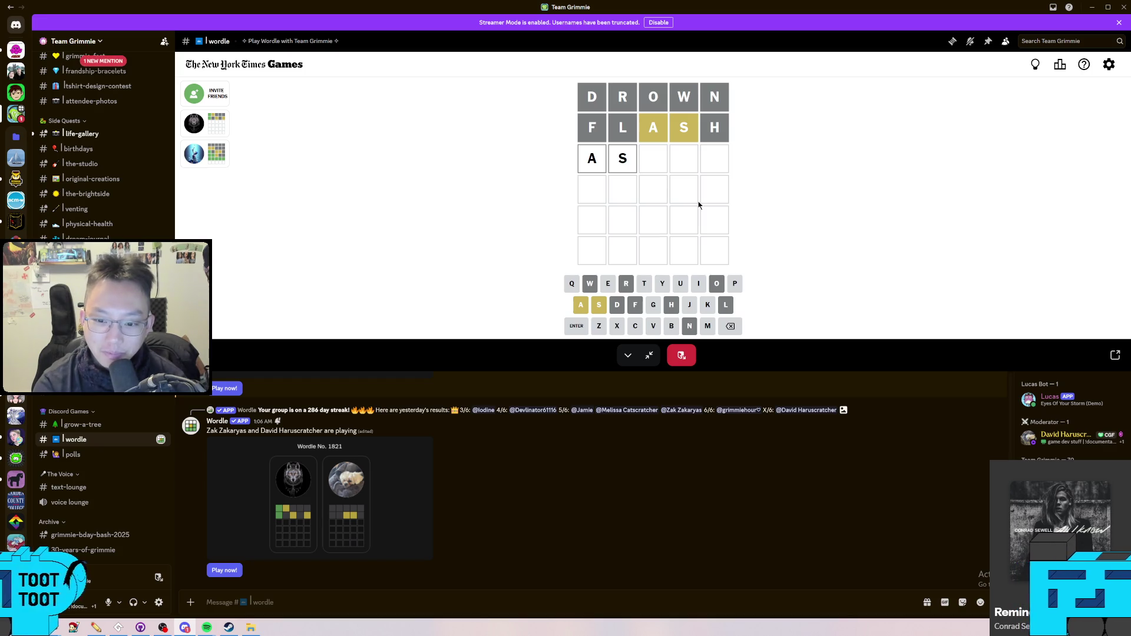
{"action": "type", "text": "tey"}
{"action": "key", "text": "Return"}
{"action": "key", "text": "BackSpace"}
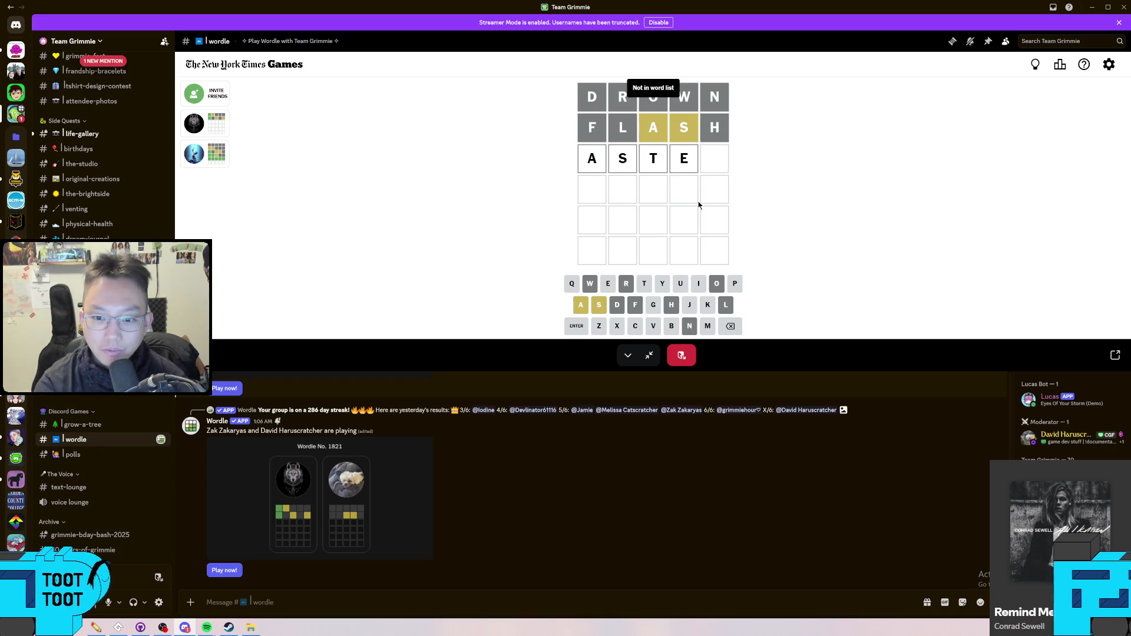
{"action": "type", "text": "p"}
{"action": "key", "text": "Return"}
{"action": "key", "text": "BackSpace"}
{"action": "type", "text": "c"}
{"action": "key", "text": "BackSpace"}
{"action": "key", "text": "BackSpace"}
{"action": "key", "text": "BackSpace"}
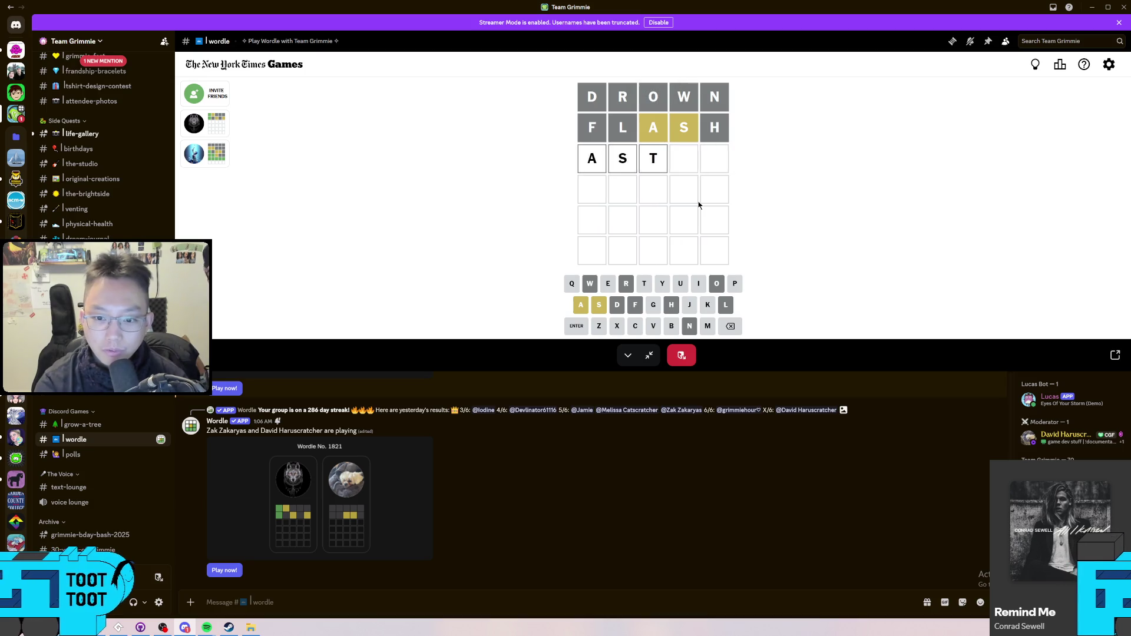
{"action": "type", "text": "cas"}
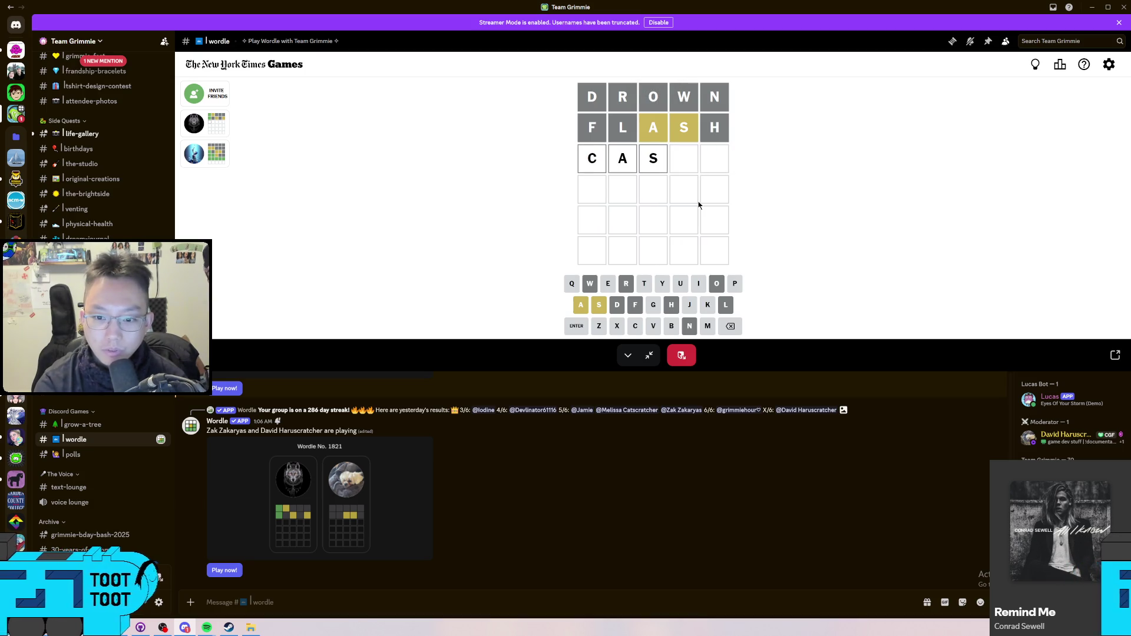
{"action": "type", "text": "ty"}
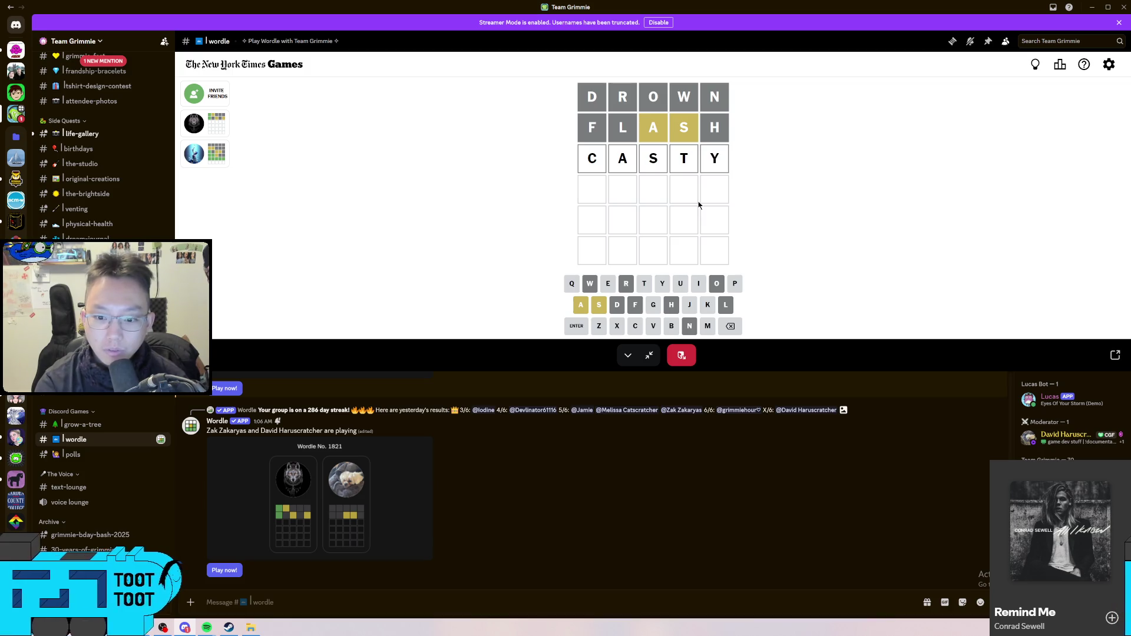
{"action": "key", "text": "BackSpace"}
{"action": "type", "text": "e"}
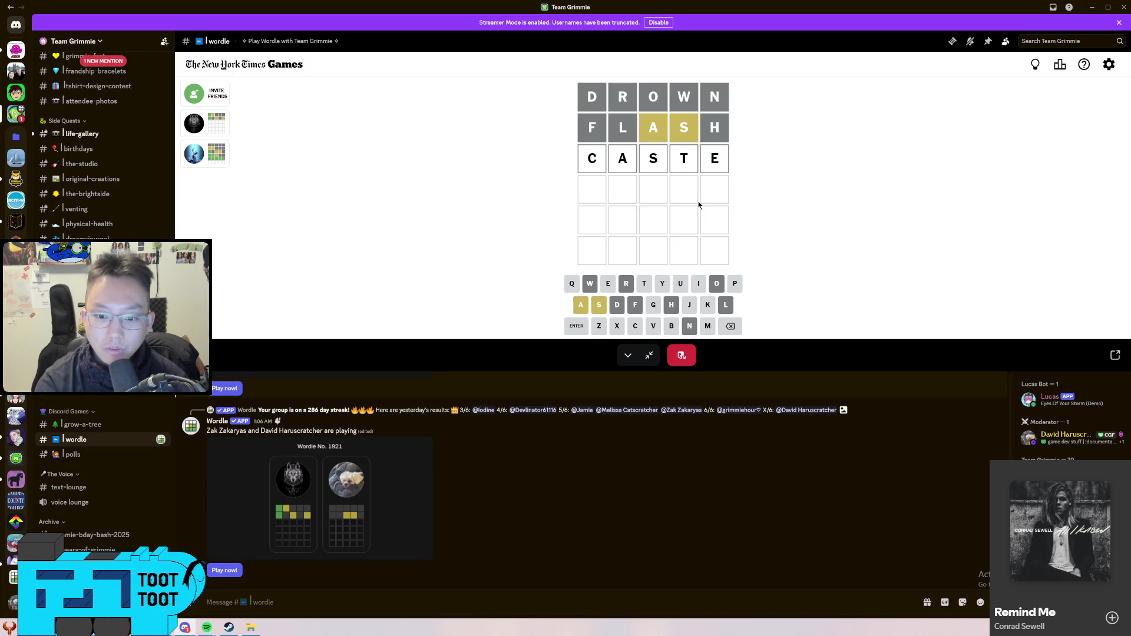
{"action": "key", "text": "BackSpace"}
{"action": "key", "text": "BackSpace"}
{"action": "key", "text": "BackSpace"}
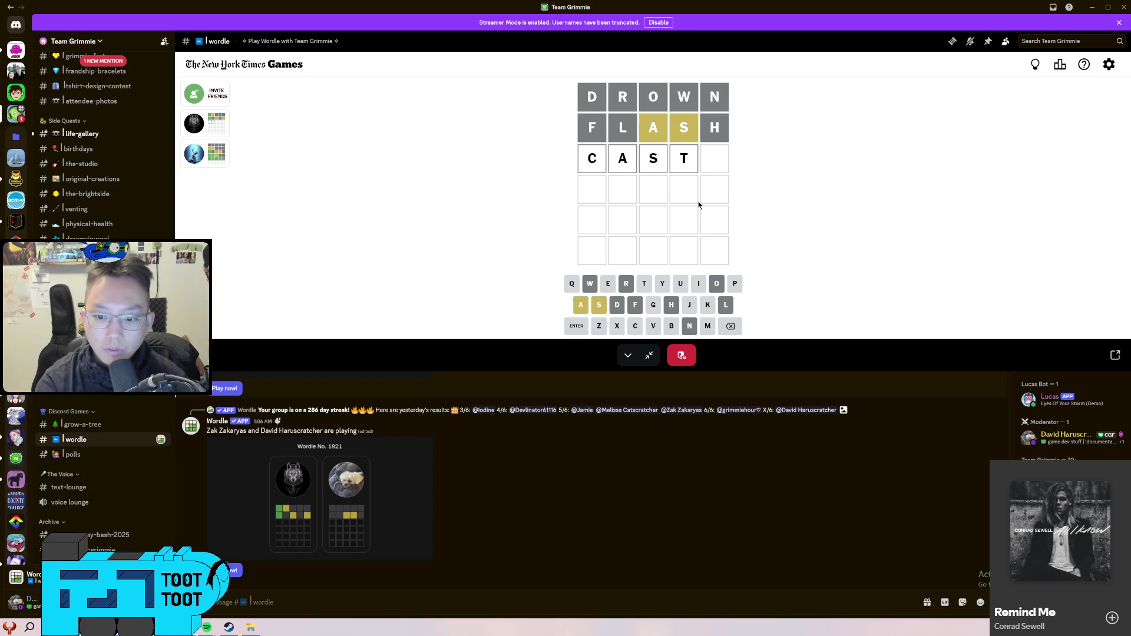
{"action": "type", "text": "paste"}
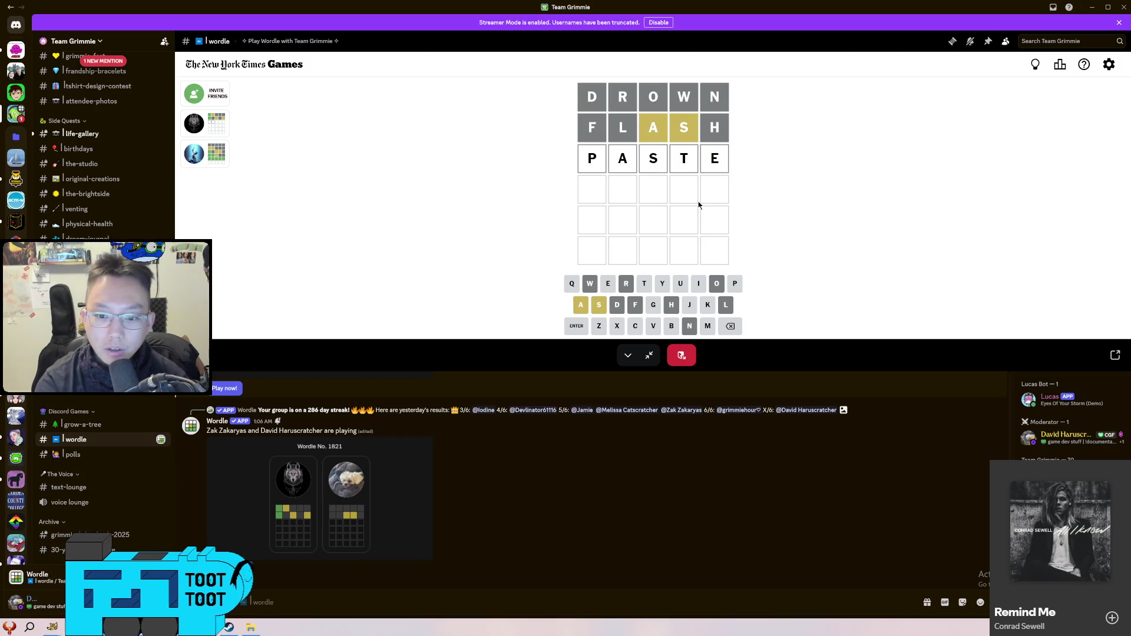
{"action": "key", "text": "Return"}
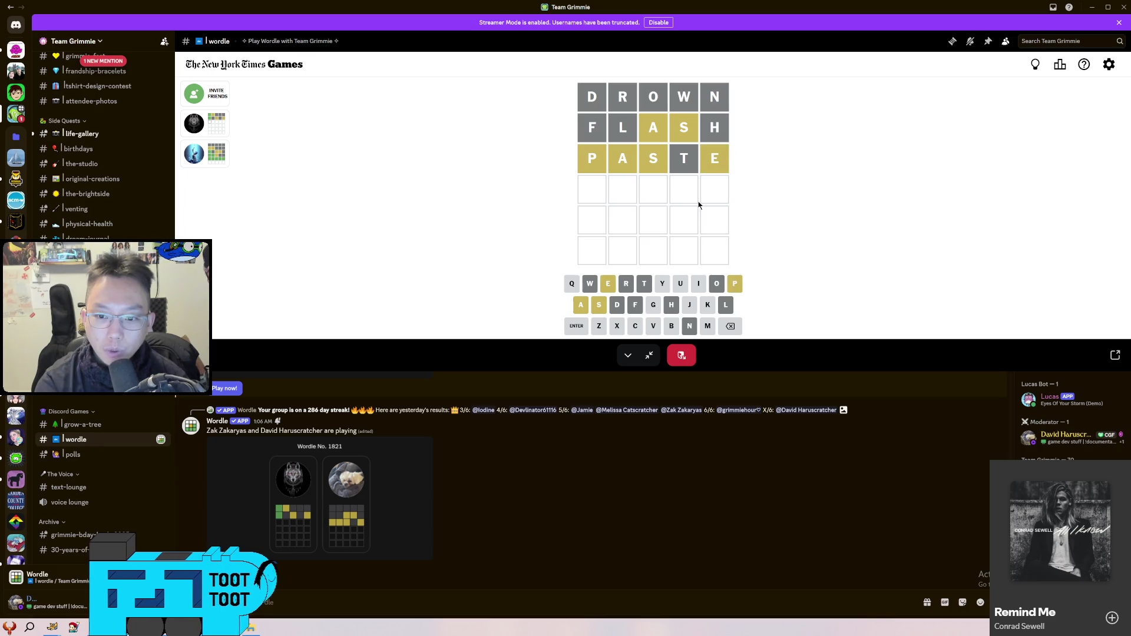
Submit SPEAK as the fourth guess after SEAPY is rejected
{"action": "type", "text": "sep"}
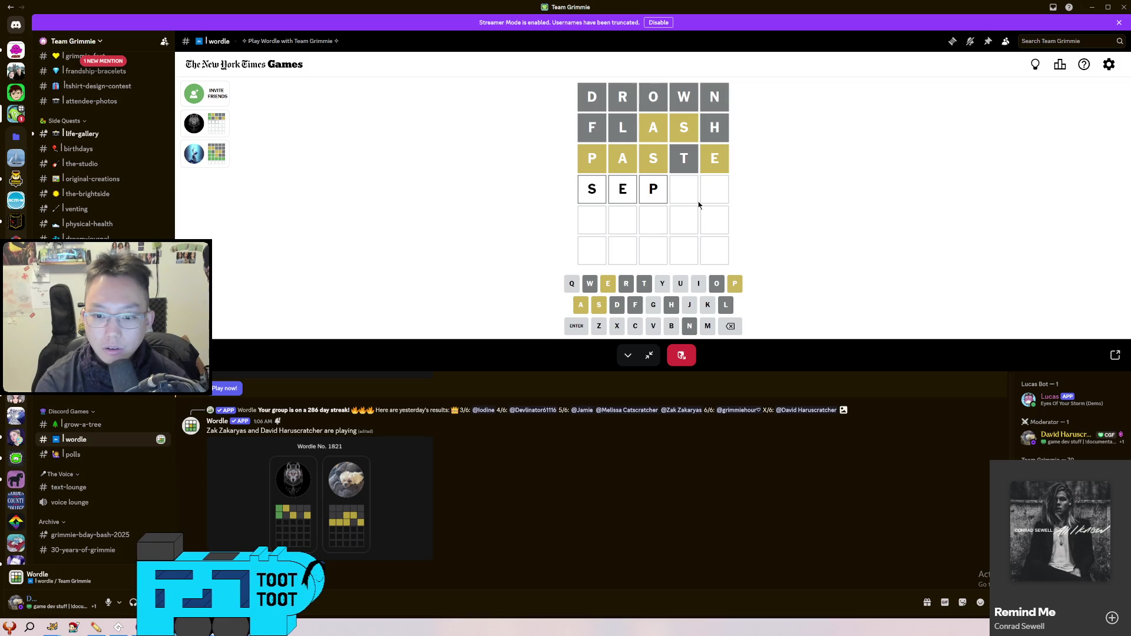
{"action": "key", "text": "BackSpace"}
{"action": "key", "text": "BackSpace"}
{"action": "key", "text": "BackSpace"}
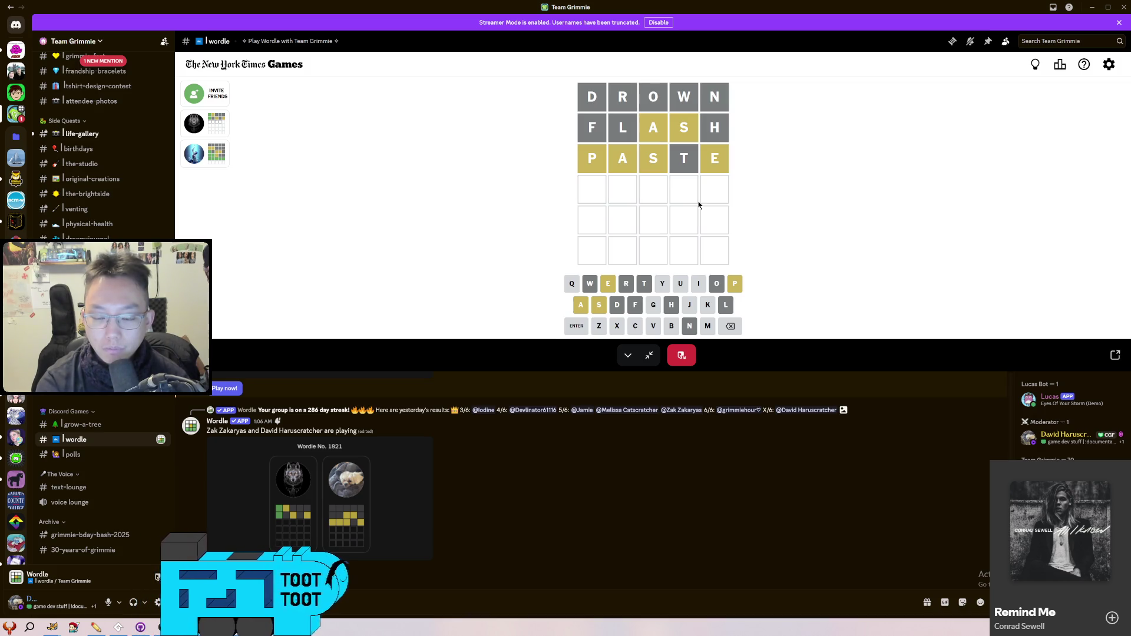
{"action": "type", "text": "seap"}
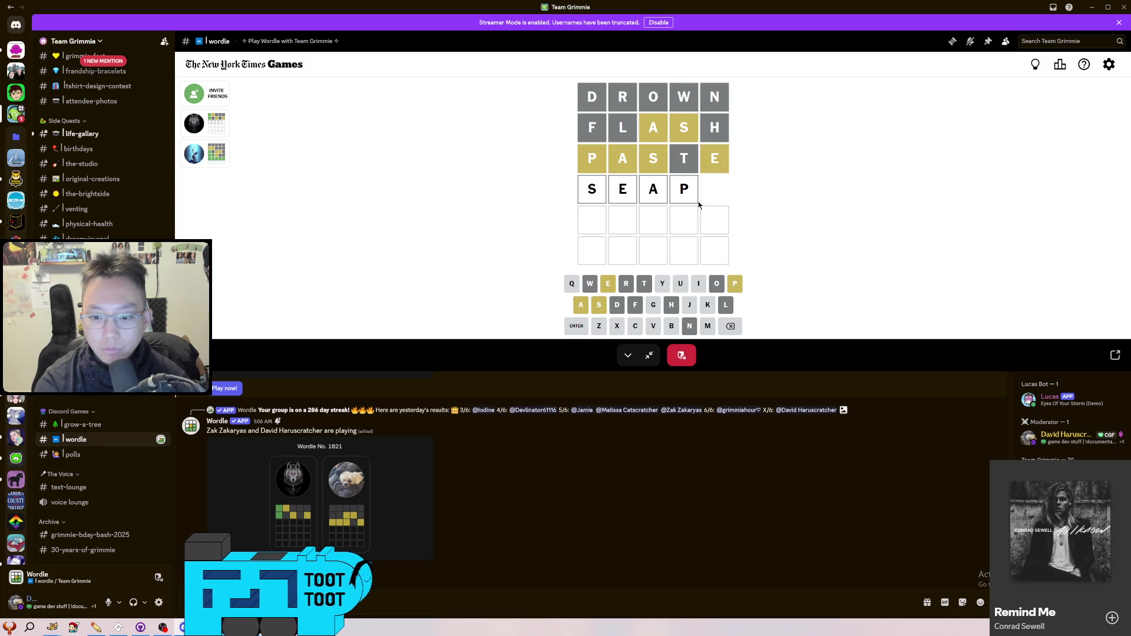
{"action": "type", "text": "y"}
{"action": "key", "text": "Return"}
{"action": "key", "text": "BackSpace"}
{"action": "key", "text": "BackSpace"}
{"action": "key", "text": "BackSpace"}
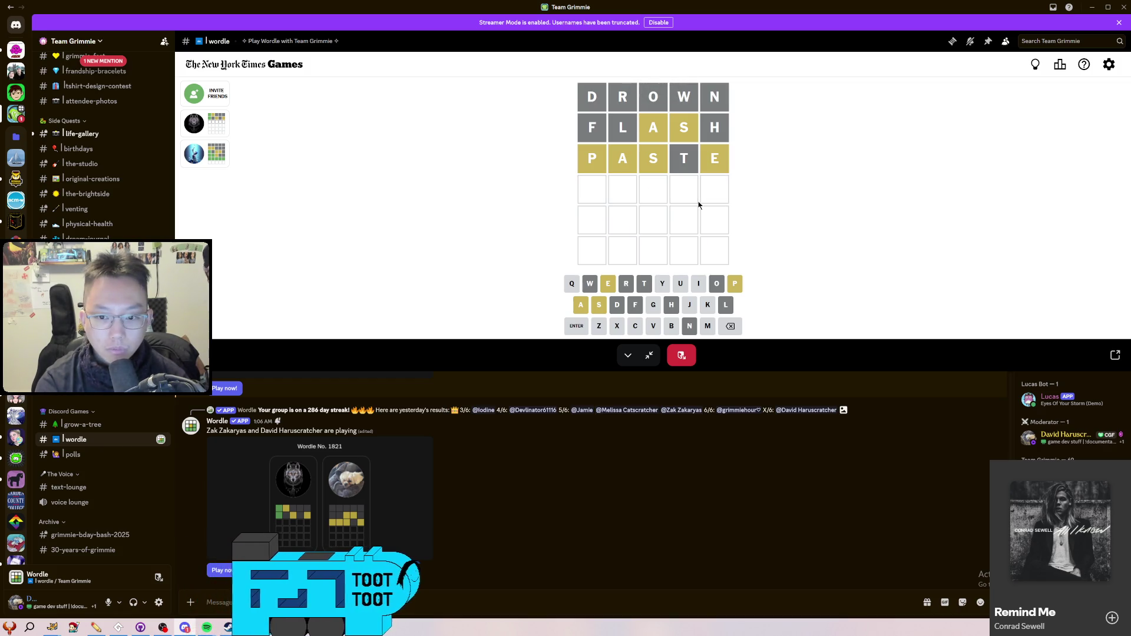
{"action": "type", "text": "spea"}
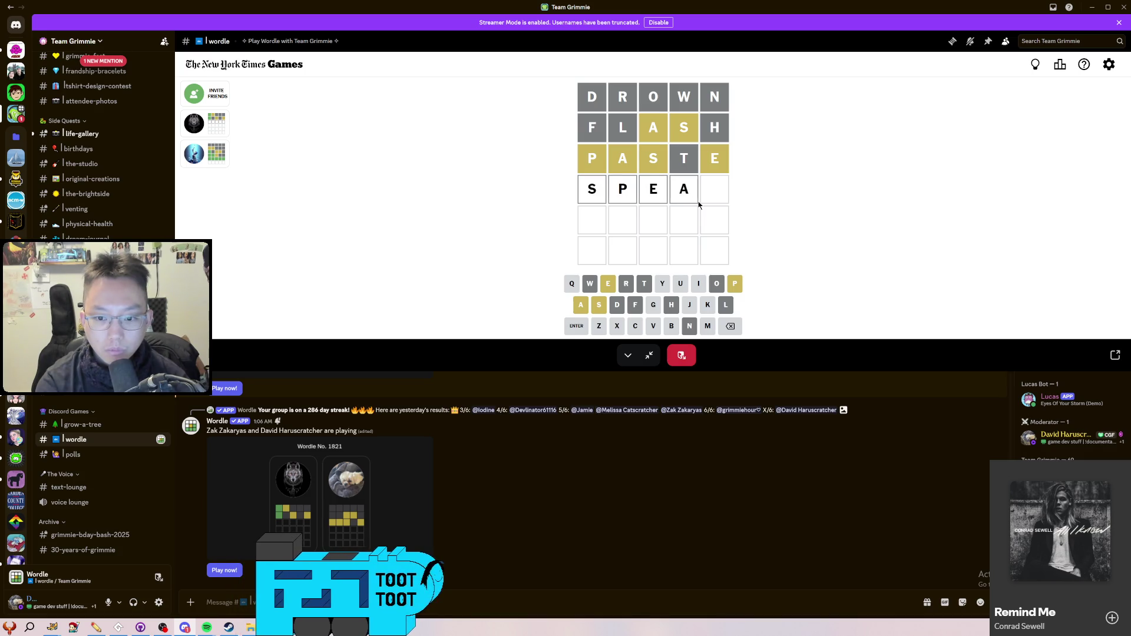
{"action": "key", "text": "Return"}
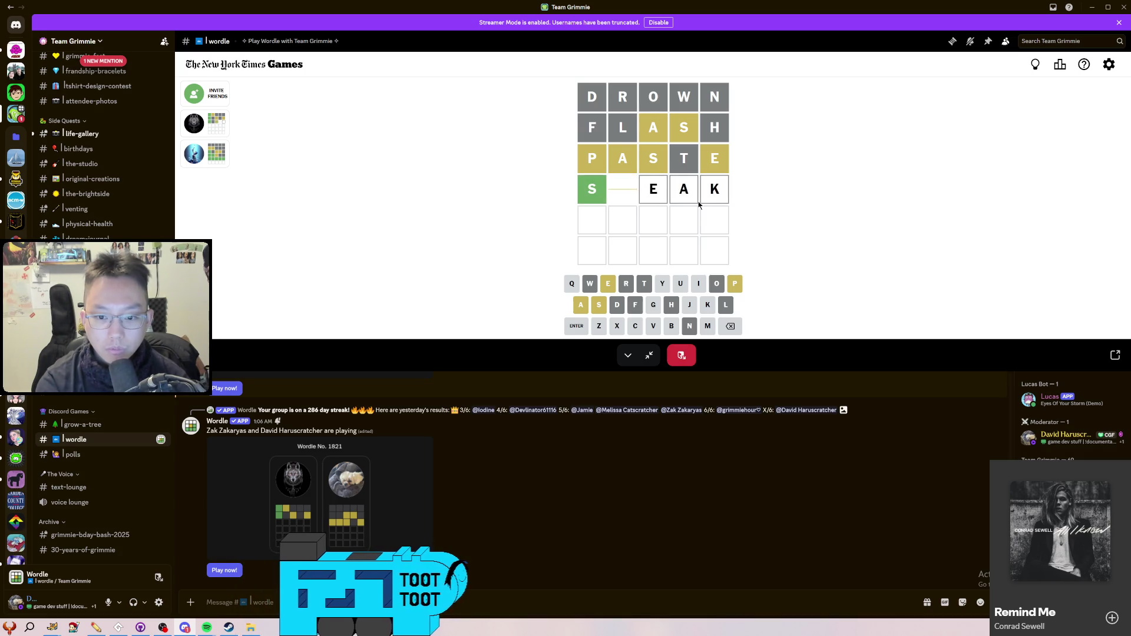
After rejected attempts such as SEPSA, solve the puzzle with SEPIA on the fifth row
{"action": "type", "text": "s"}
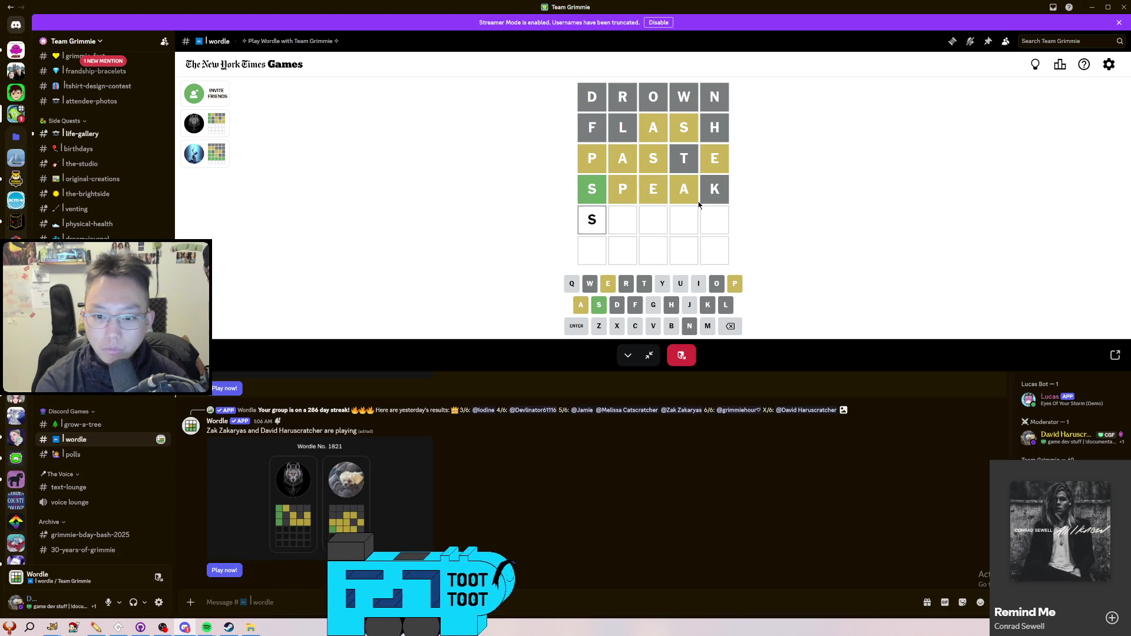
{"action": "type", "text": "x"}
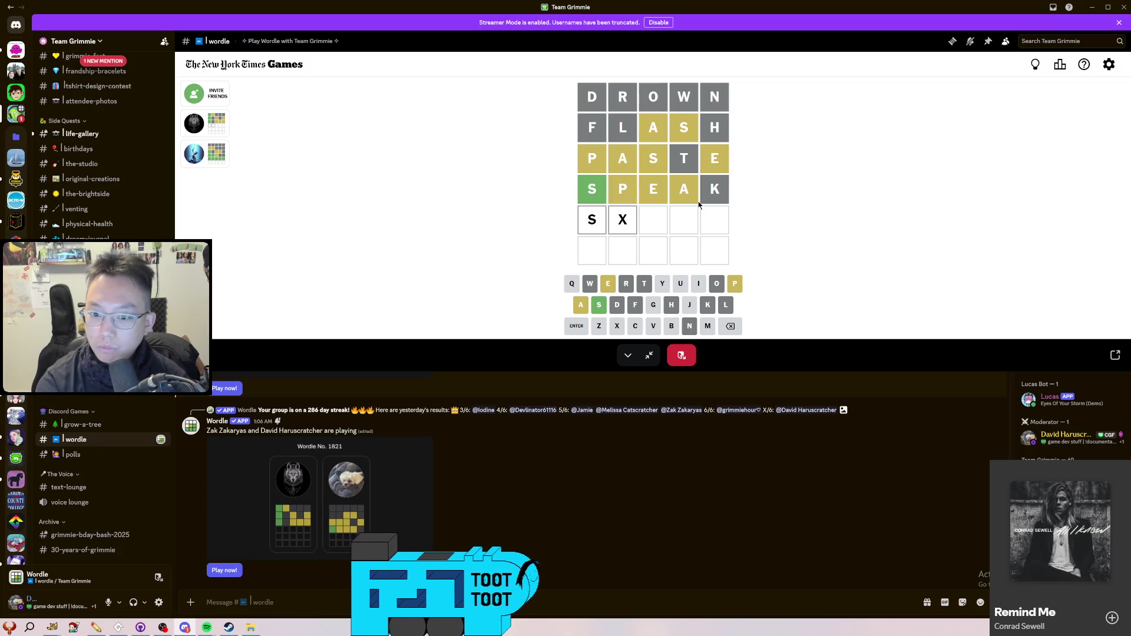
{"action": "type", "text": "p"}
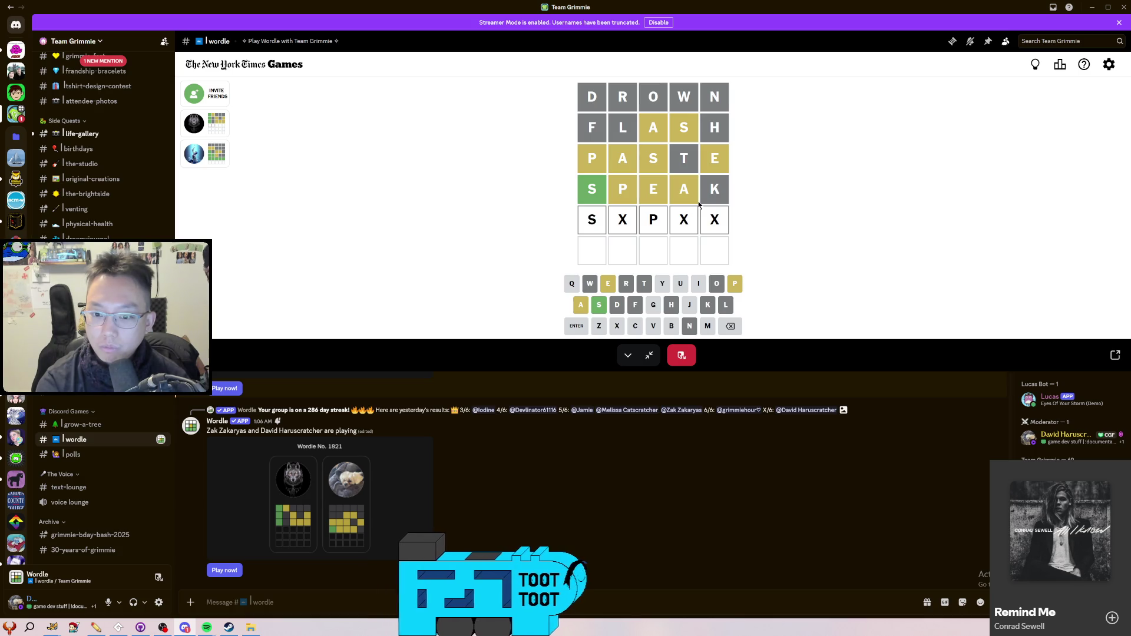
{"action": "key", "text": "BackSpace"}
{"action": "key", "text": "BackSpace"}
{"action": "key", "text": "BackSpace"}
{"action": "key", "text": "BackSpace"}
{"action": "type", "text": "ep"}
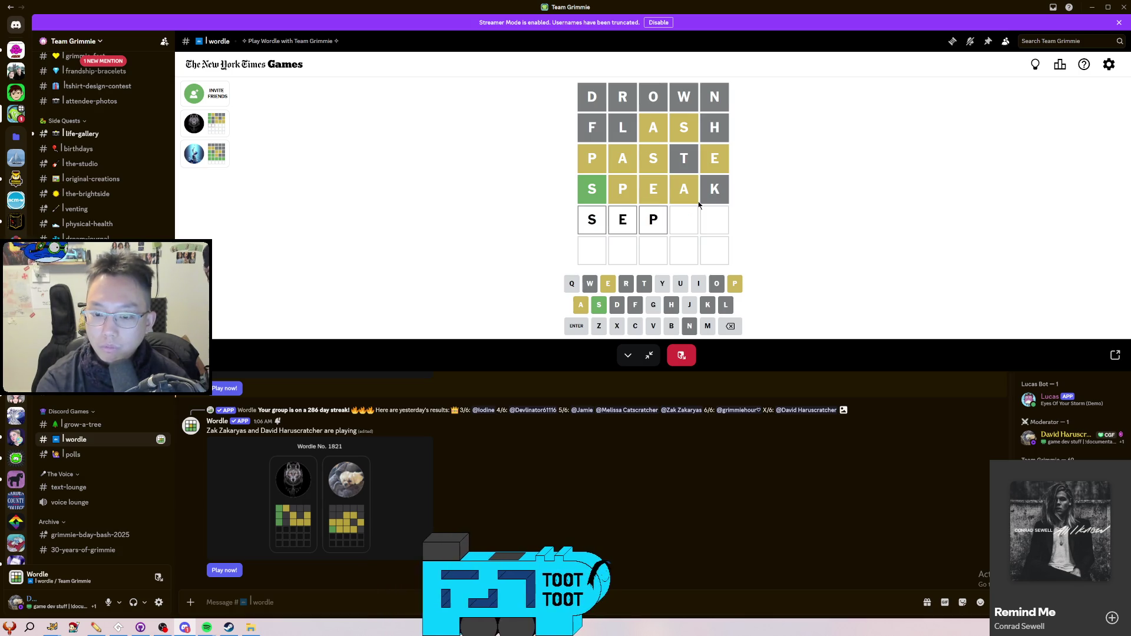
{"action": "type", "text": "xa"}
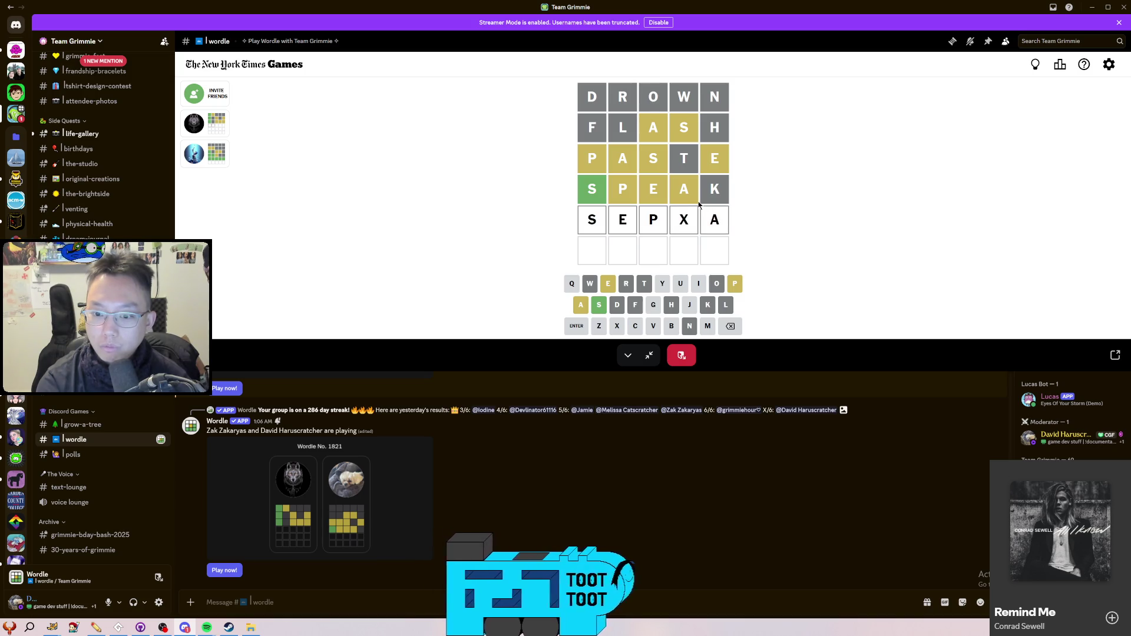
{"action": "key", "text": "BackSpace"}
{"action": "key", "text": "BackSpace"}
{"action": "type", "text": "ta"}
{"action": "key", "text": "Return"}
{"action": "key", "text": "BackSpace"}
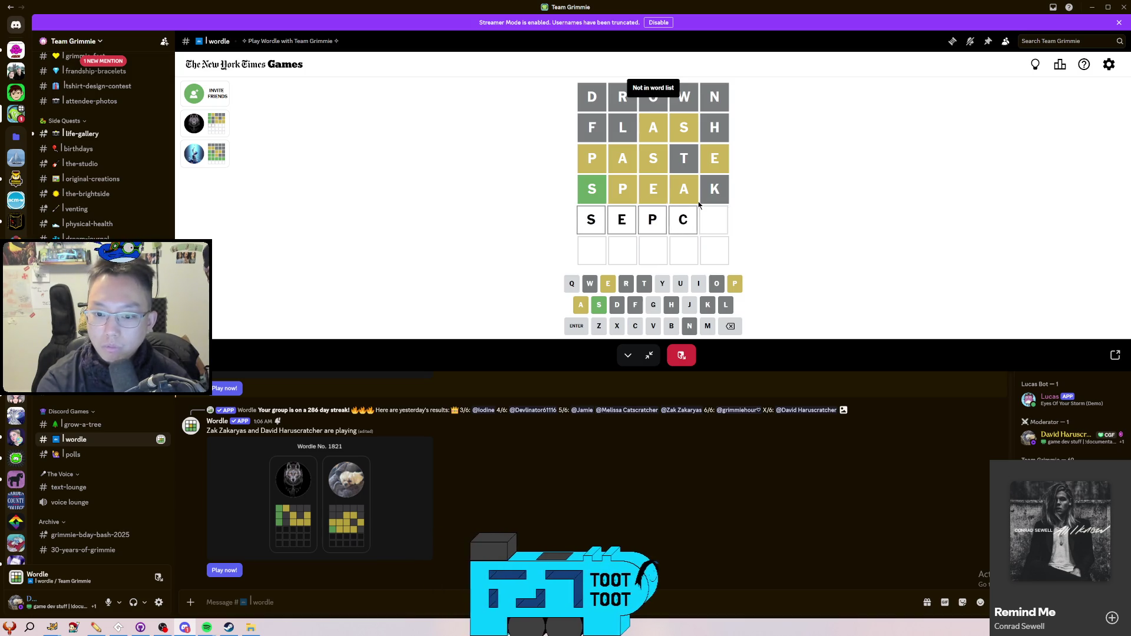
{"action": "key", "text": "BackSpace"}
{"action": "type", "text": "p"}
{"action": "key", "text": "BackSpace"}
{"action": "type", "text": "sa"}
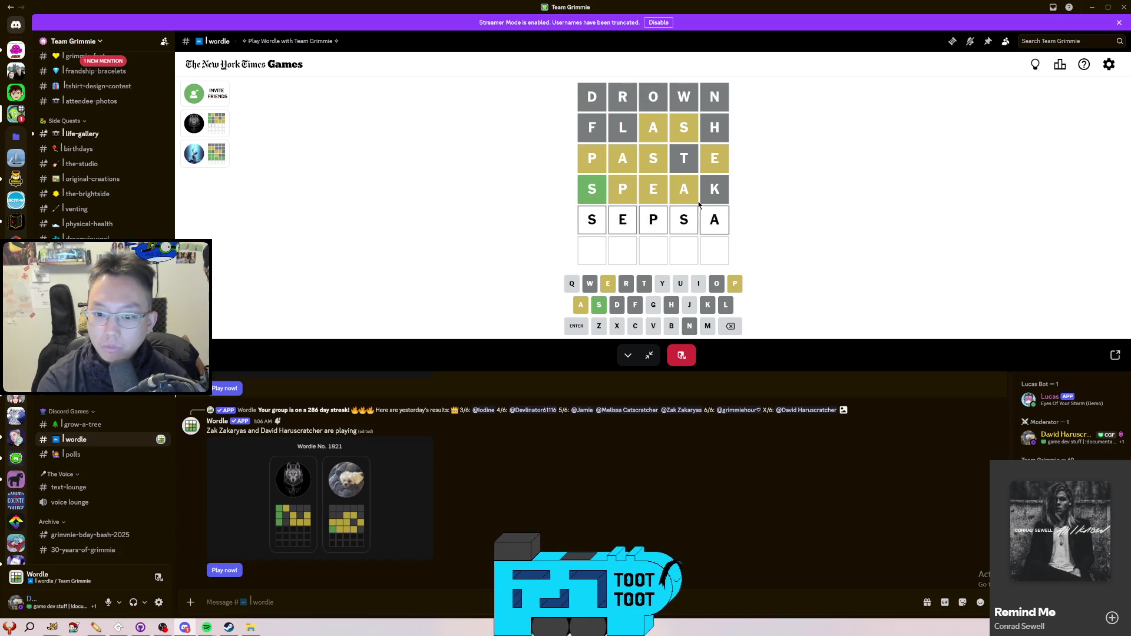
{"action": "key", "text": "Return"}
{"action": "key", "text": "BackSpace"}
{"action": "key", "text": "BackSpace"}
{"action": "type", "text": "ia"}
{"action": "key", "text": "Return"}
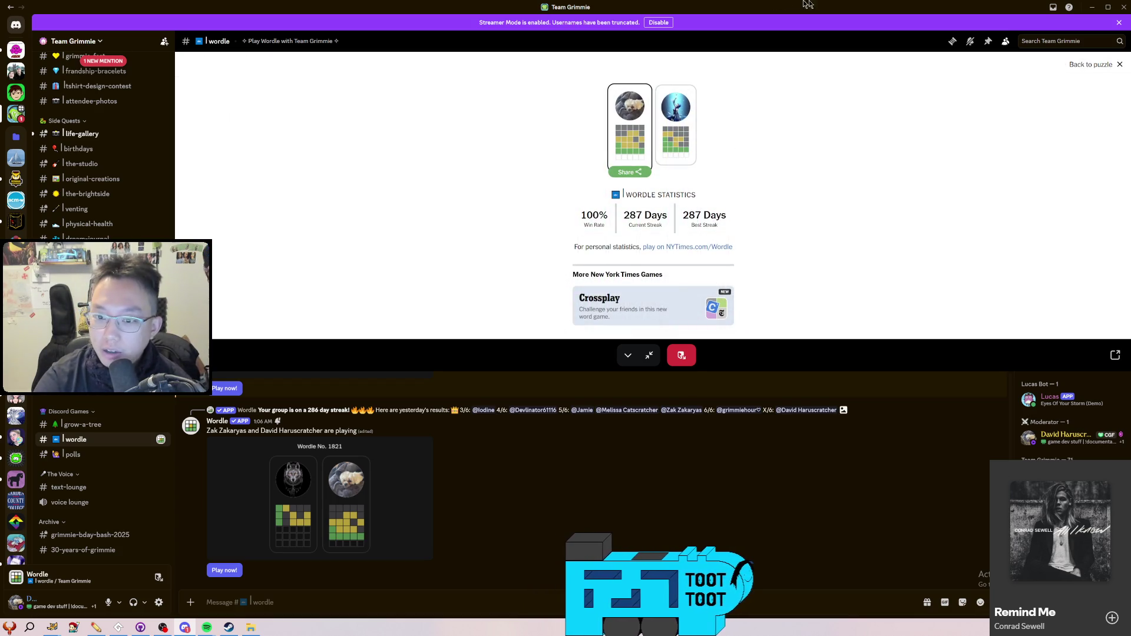
Switch from Discord back to GameMaker, where objQuickTimeKey's Draw event is open
{"action": "key", "text": "alt+Tab"}
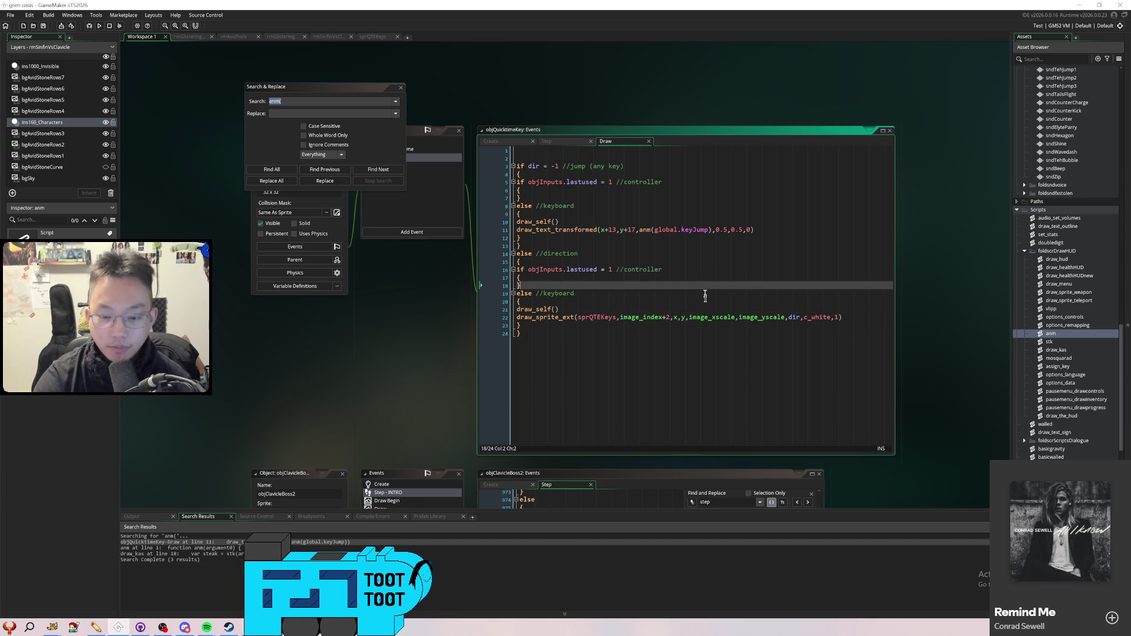
Change global.keyJump to global.keyConfirm on line 11 and launch a test run of the game
{"action": "left_click", "coordinate": [733, 322]}
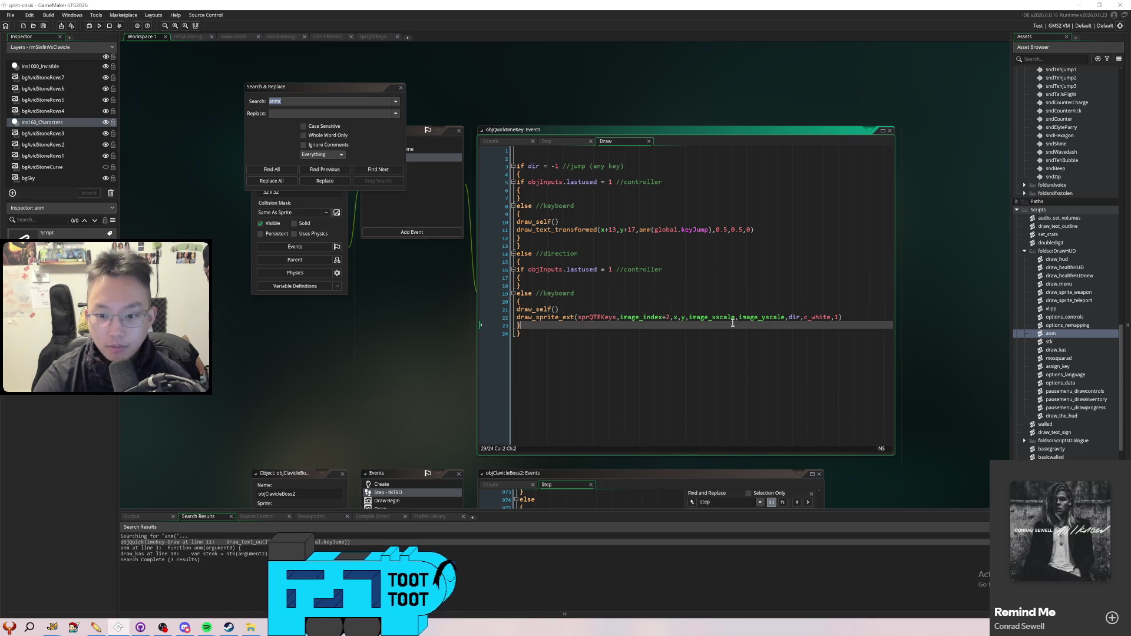
{"action": "left_click", "coordinate": [613, 231]}
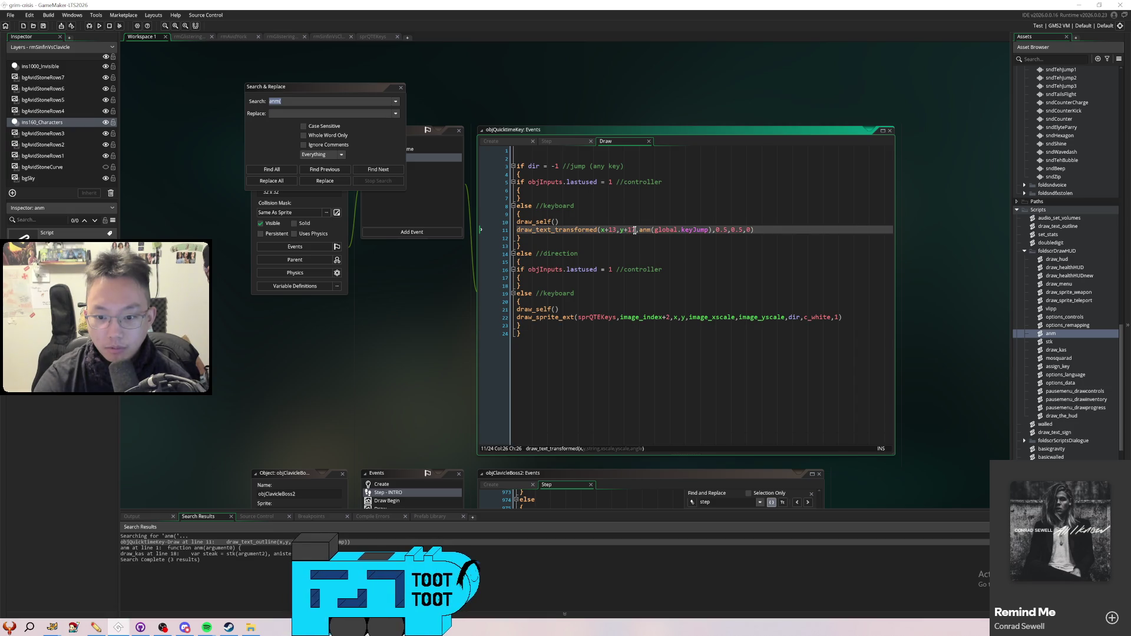
{"action": "left_click", "coordinate": [694, 230]}
{"action": "key", "text": "Delete"}
{"action": "key", "text": "Delete"}
{"action": "key", "text": "Delete"}
{"action": "type", "text": "Confirm"}
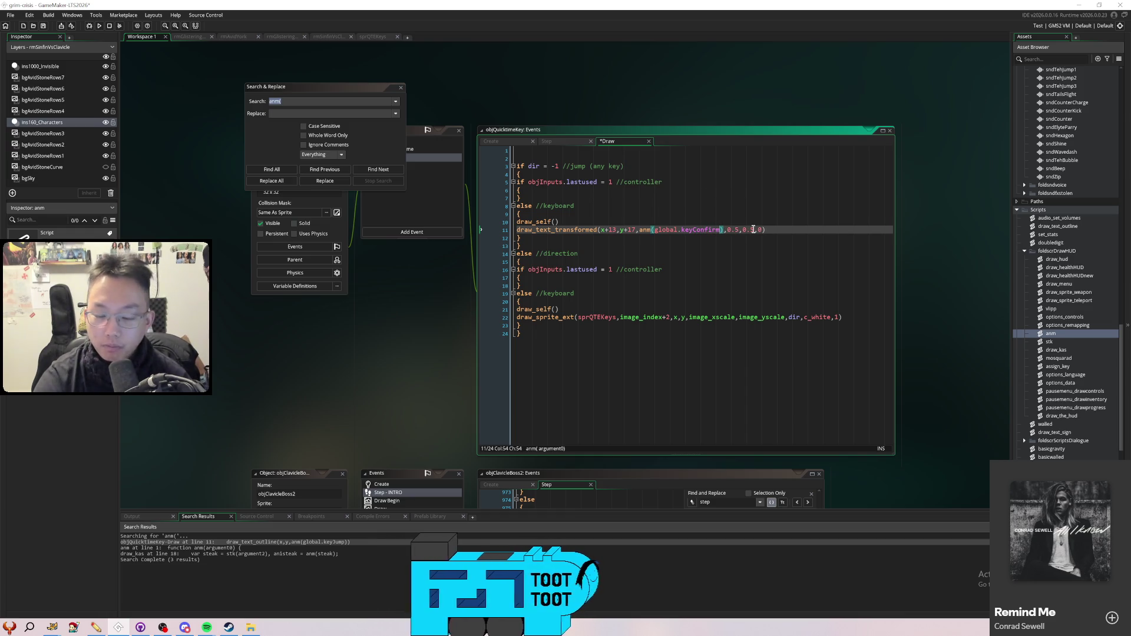
{"action": "key", "text": "F5"}
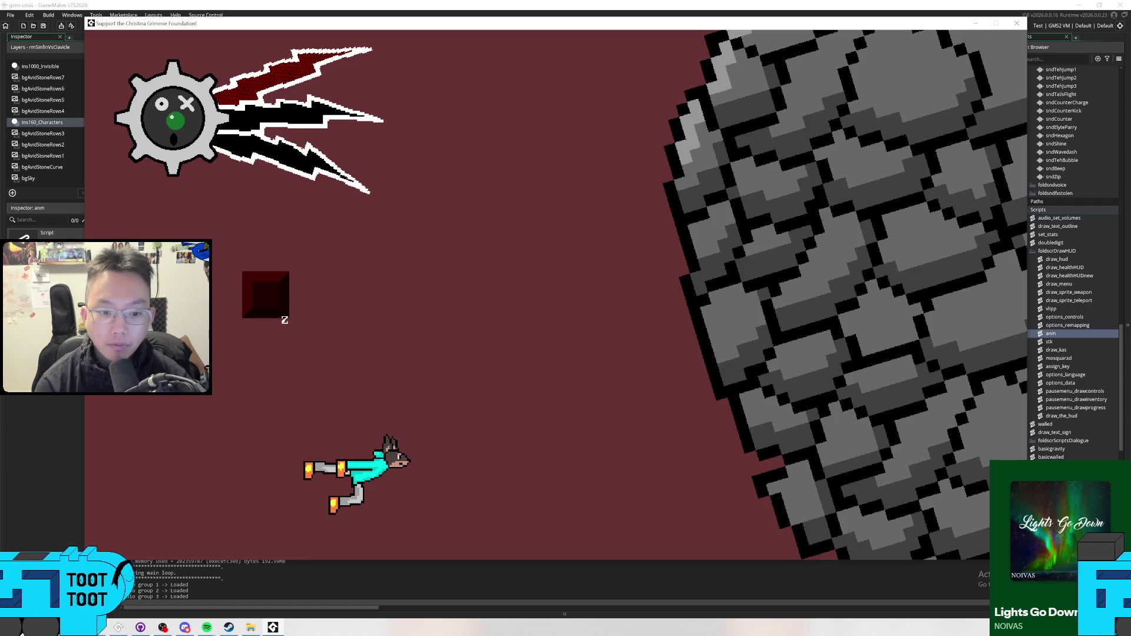
Change line 11 to draw_text_transformed(x,y,anm(global.keyConfirm),1,1,0) and rebuild the game with F5
{"action": "left_click", "coordinate": [1018, 23]}
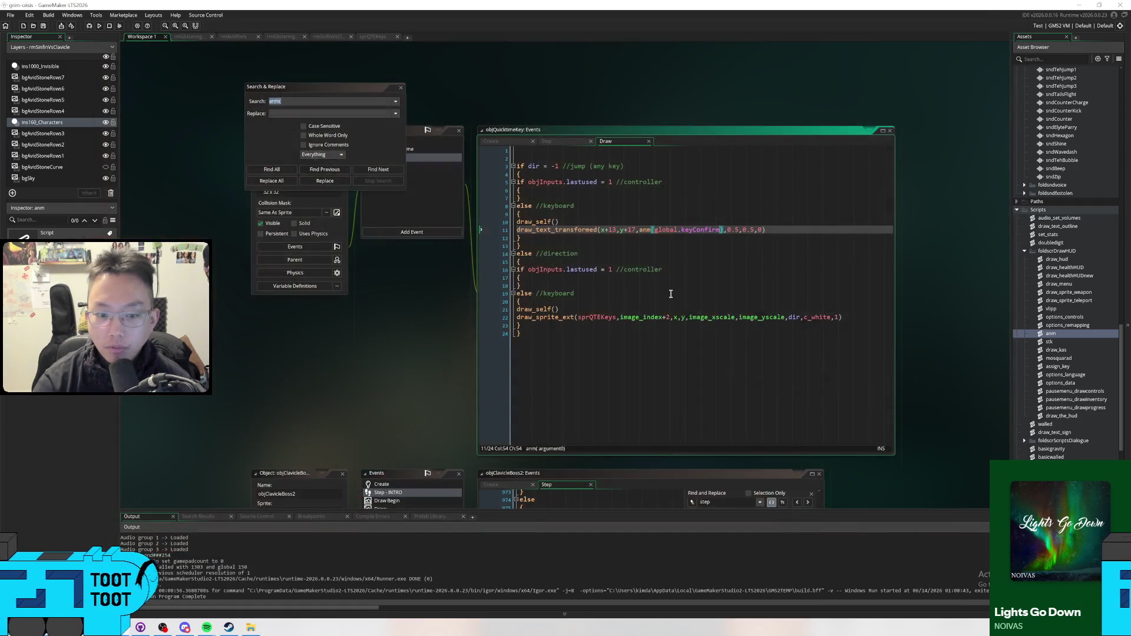
{"action": "left_click", "coordinate": [617, 230]}
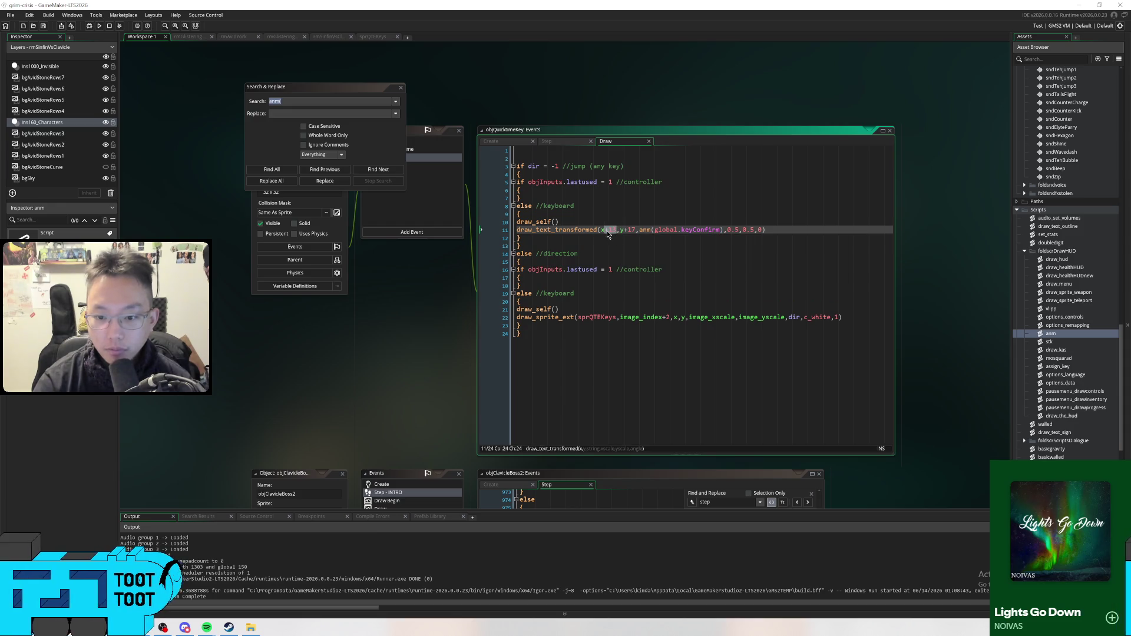
{"action": "key", "text": "BackSpace"}
{"action": "key", "text": "BackSpace"}
{"action": "key", "text": "BackSpace"}
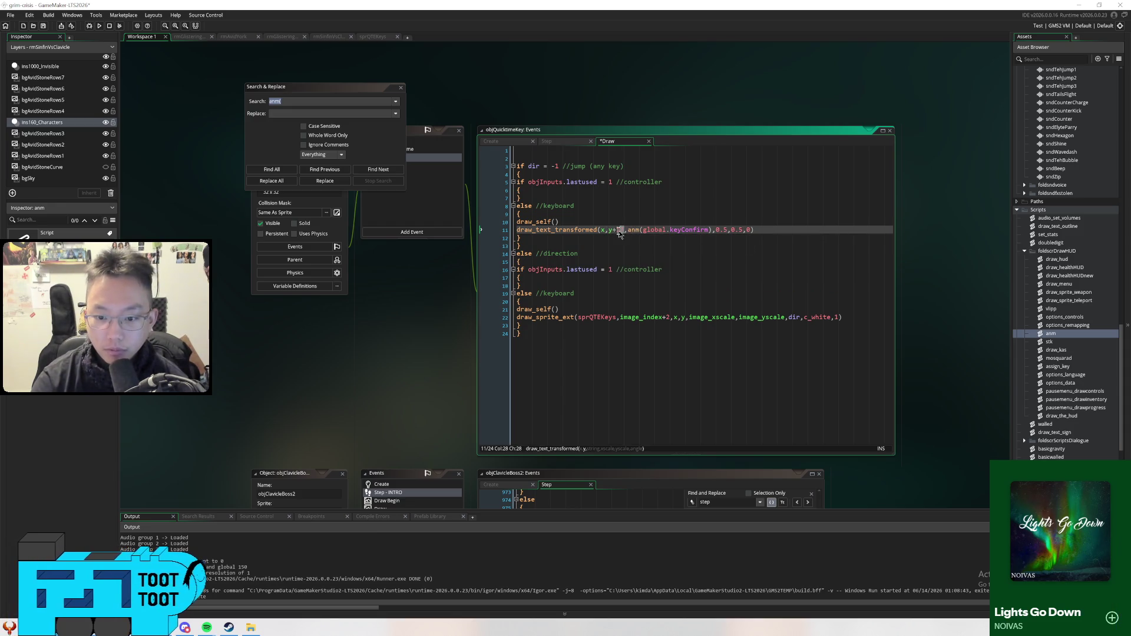
{"action": "key", "text": "BackSpace"}
{"action": "left_click_drag", "start_coordinate": [719, 232], "coordinate": [703, 231]}
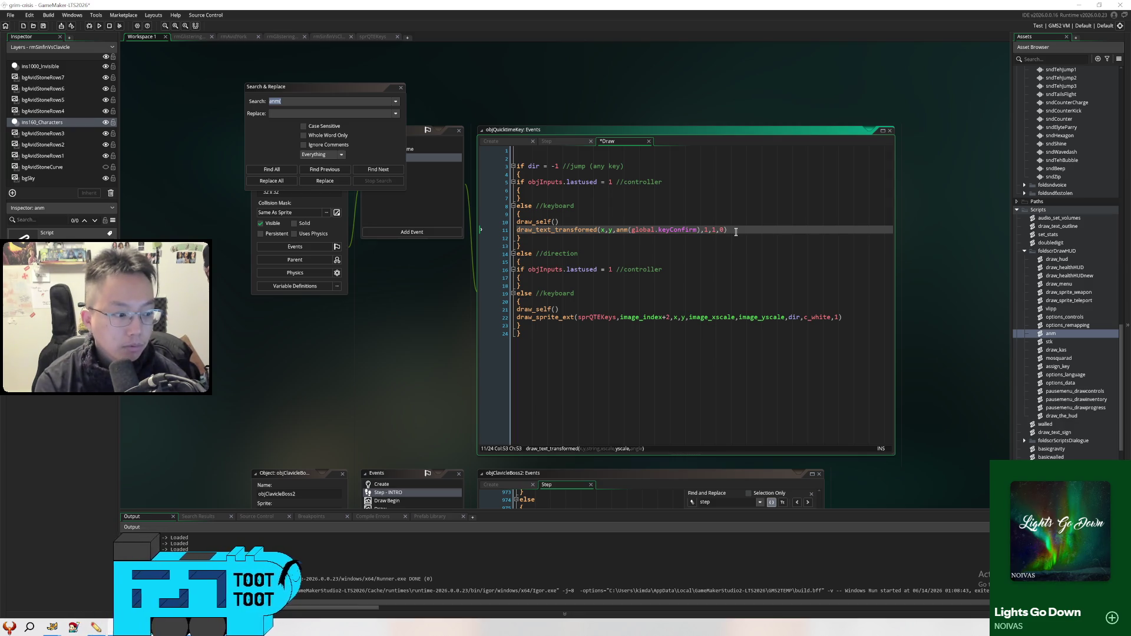
{"action": "key", "text": "F5"}
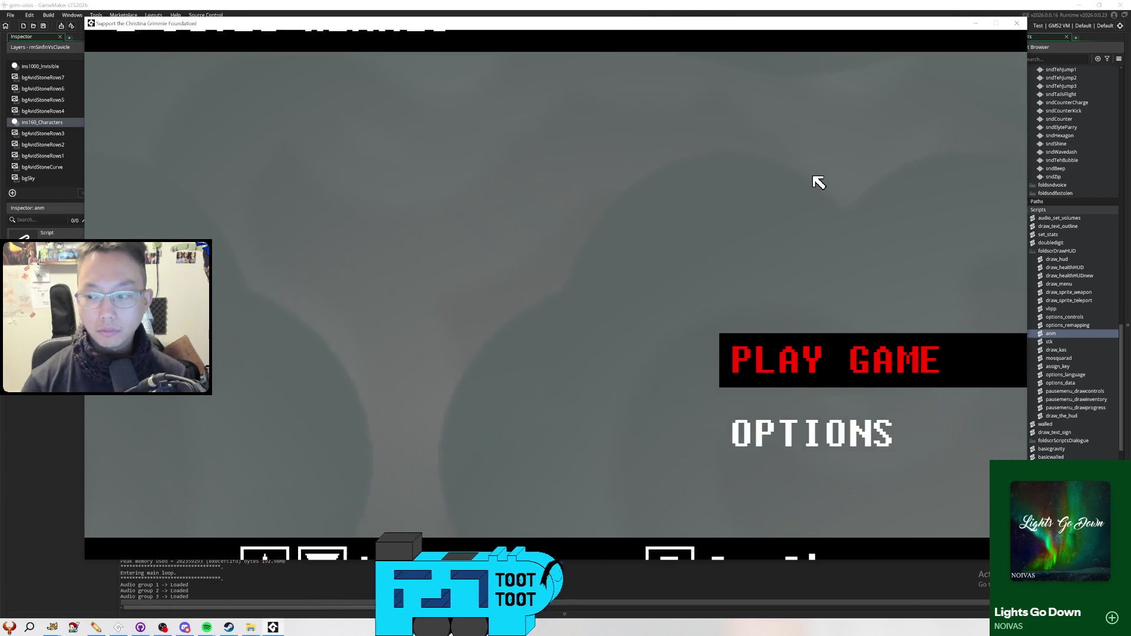
Start the game with Z, then answer the QTE prompt with Z to complete the attack
{"action": "key", "text": "z"}
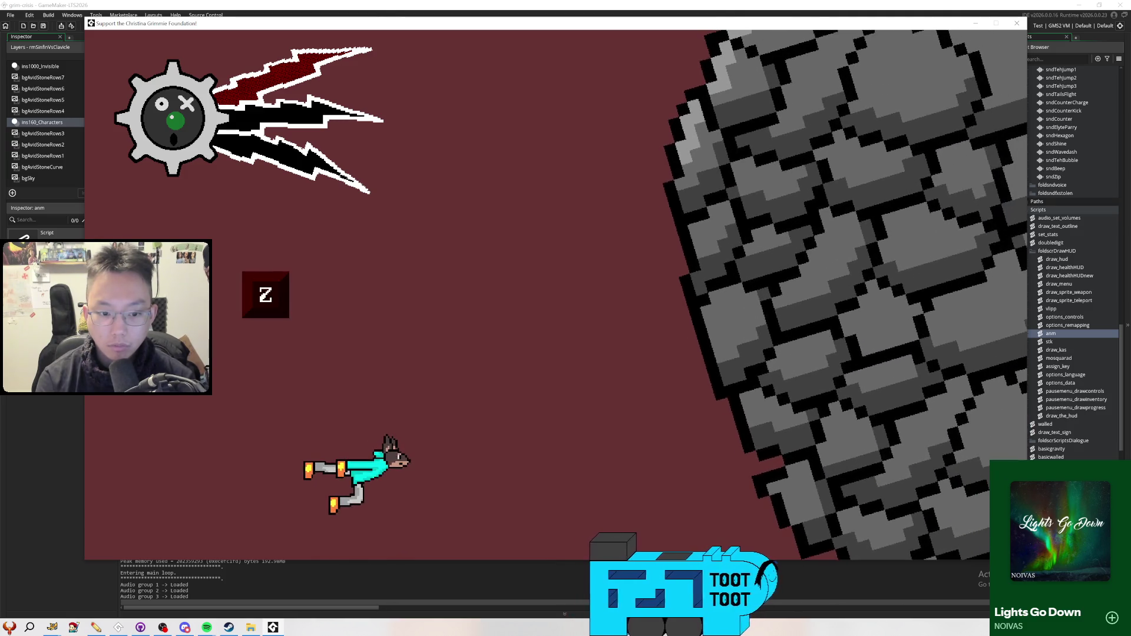
{"action": "key", "text": "z"}
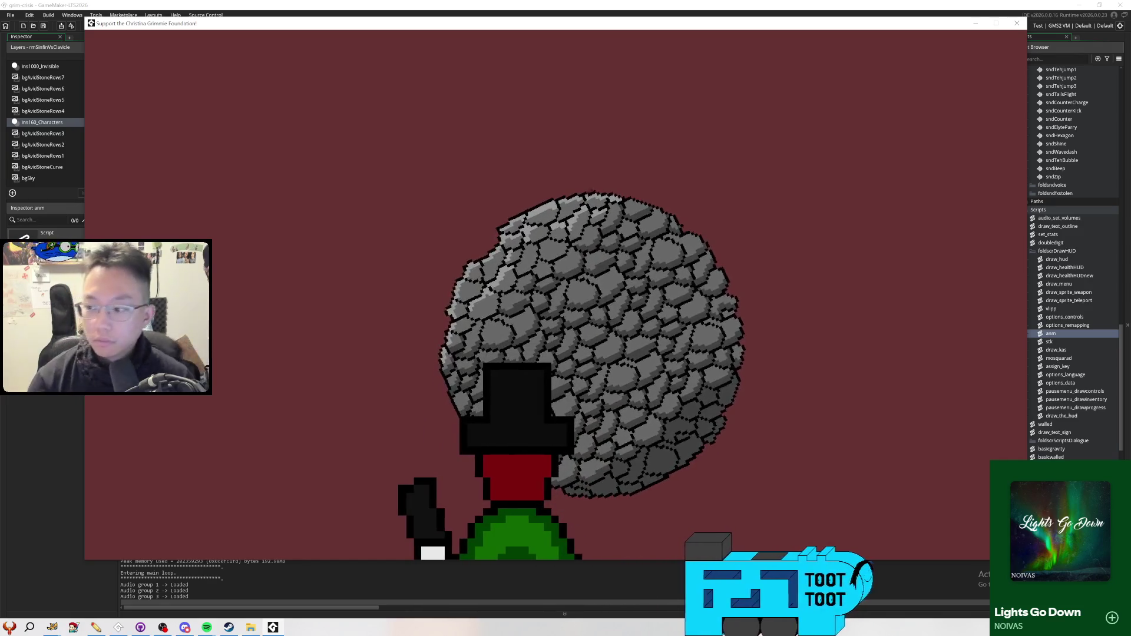
Close the game and open the sprQTEKeys sprite's image editor via an asset search for 'TE'
{"action": "left_click", "coordinate": [1017, 23]}
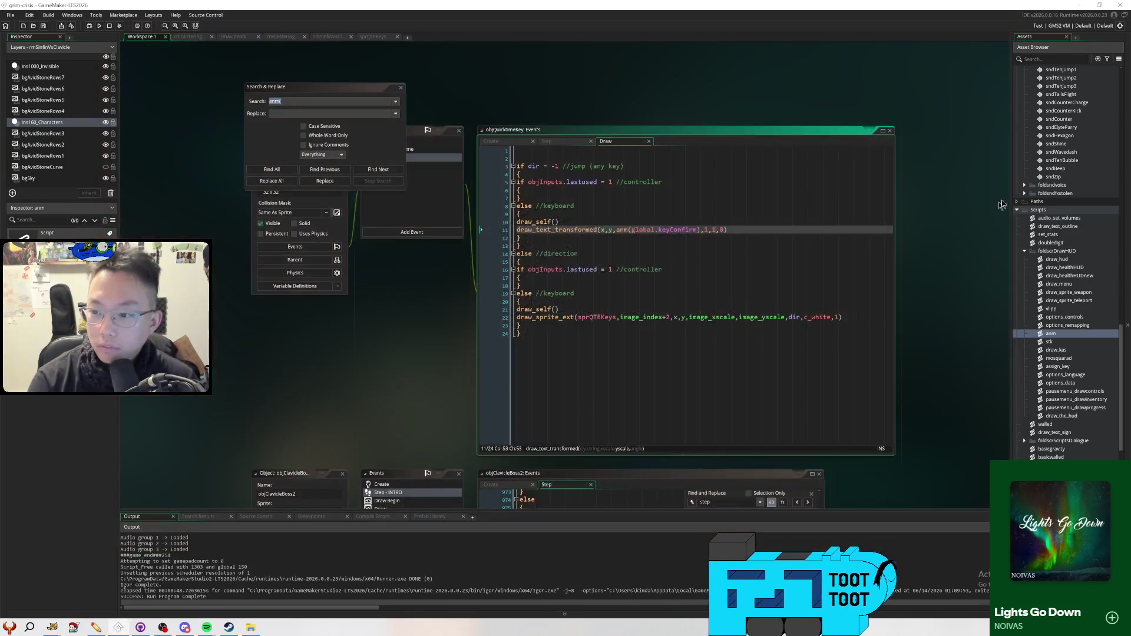
{"action": "left_click", "coordinate": [1054, 59]}
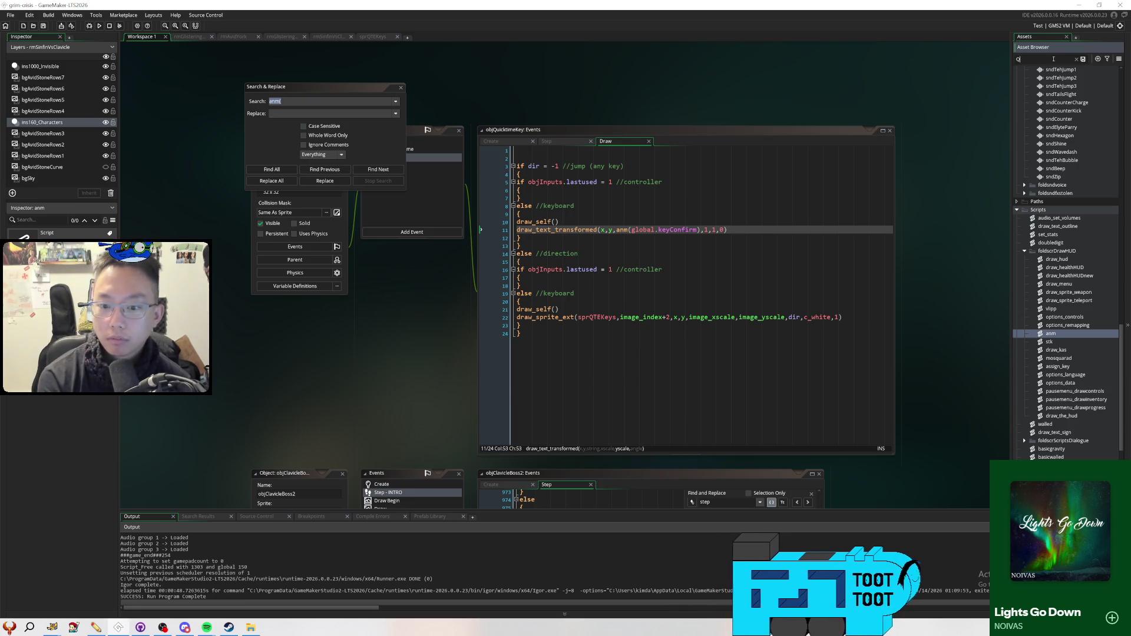
{"action": "type", "text": "TE"}
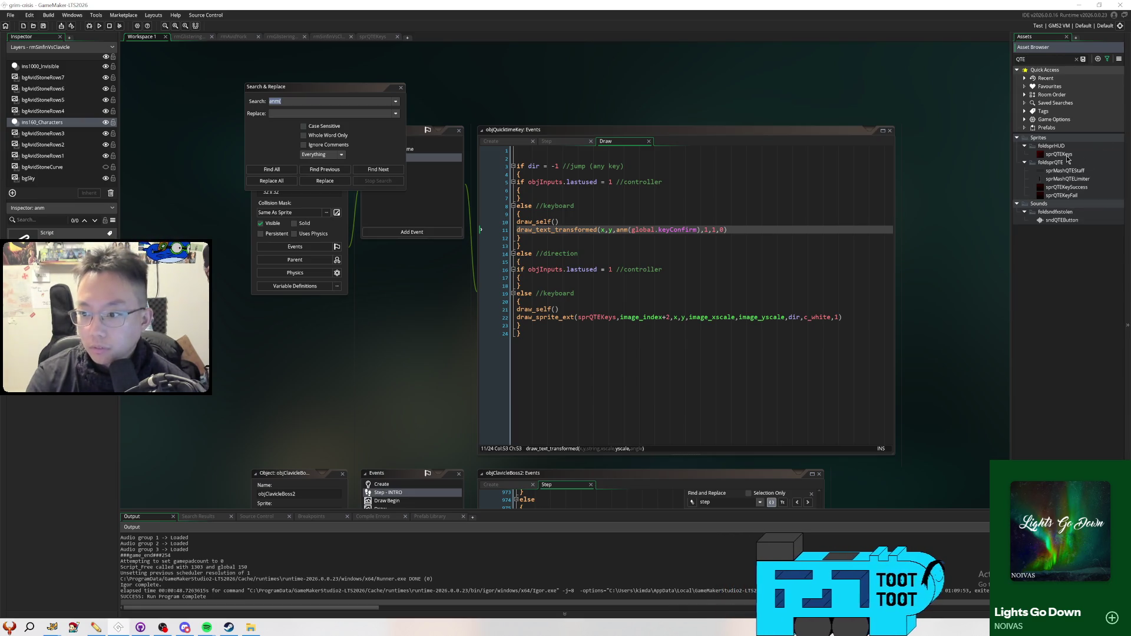
{"action": "double_click", "coordinate": [1061, 155]}
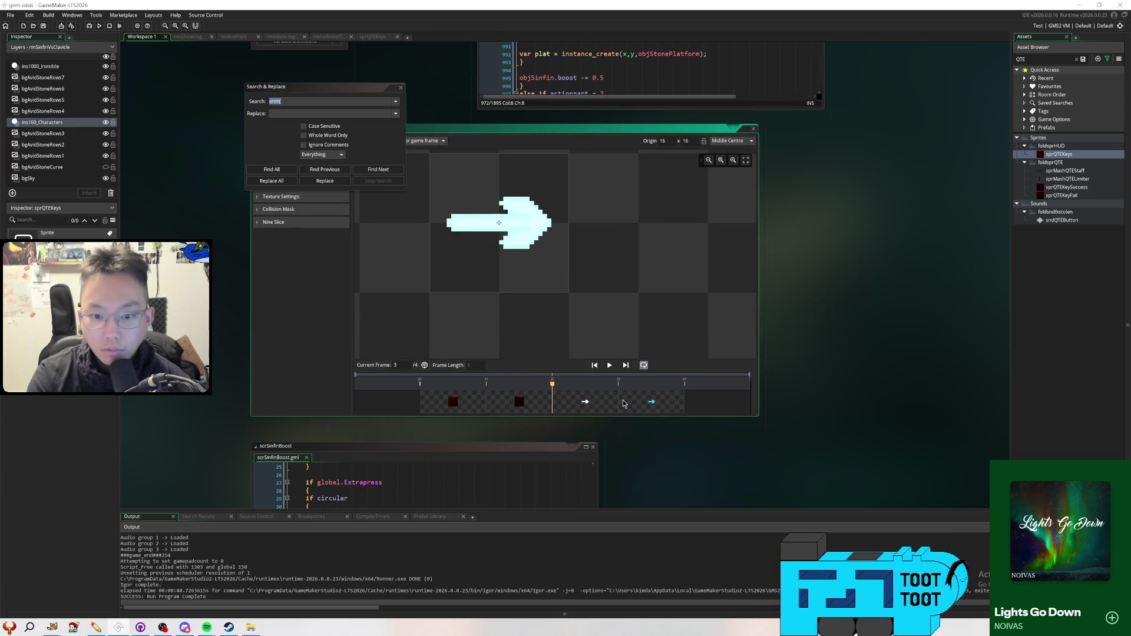
{"action": "double_click", "coordinate": [604, 406]}
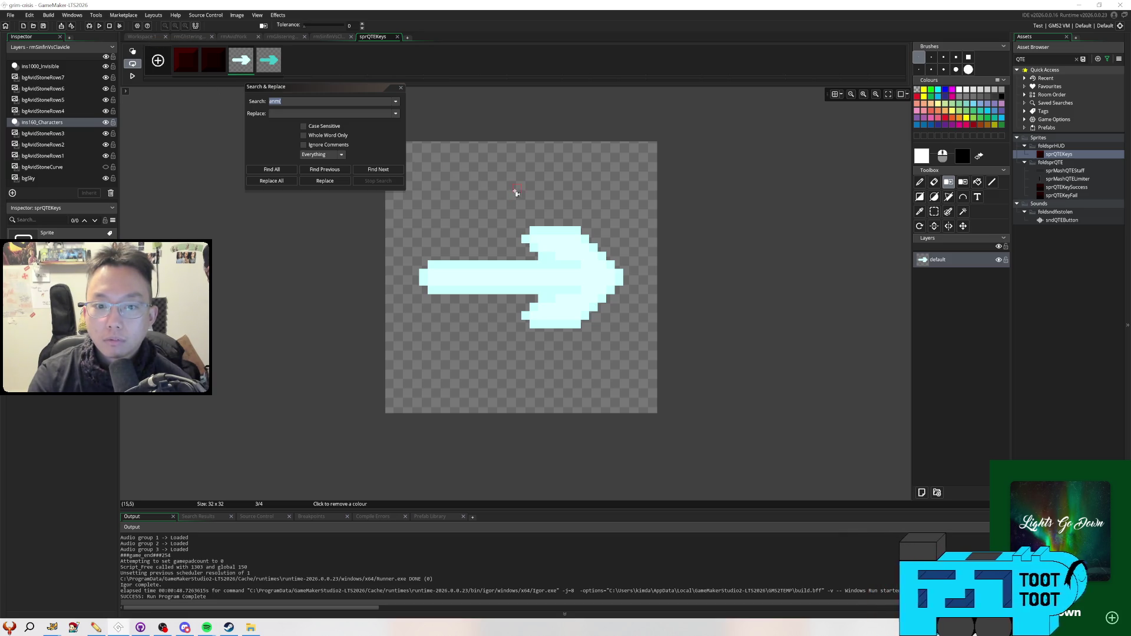
Pick the teal arrow colour from frame 4, copy its hex 40C8C8, and return to Workspace 1
{"action": "mouse_move", "coordinate": [516, 193]}
{"action": "left_mouse_down"}
{"action": "mouse_move", "coordinate": [614, 224]}
{"action": "mouse_move", "coordinate": [542, 212]}
{"action": "mouse_move", "coordinate": [644, 227]}
{"action": "mouse_move", "coordinate": [454, 177]}
{"action": "left_mouse_up"}
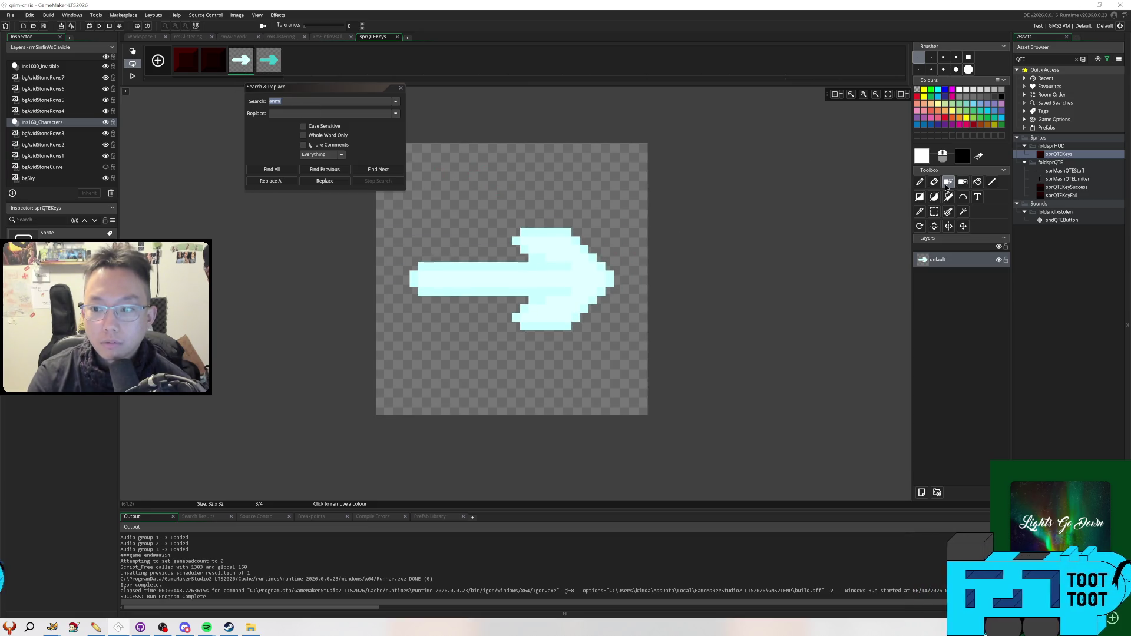
{"action": "left_click", "coordinate": [921, 213]}
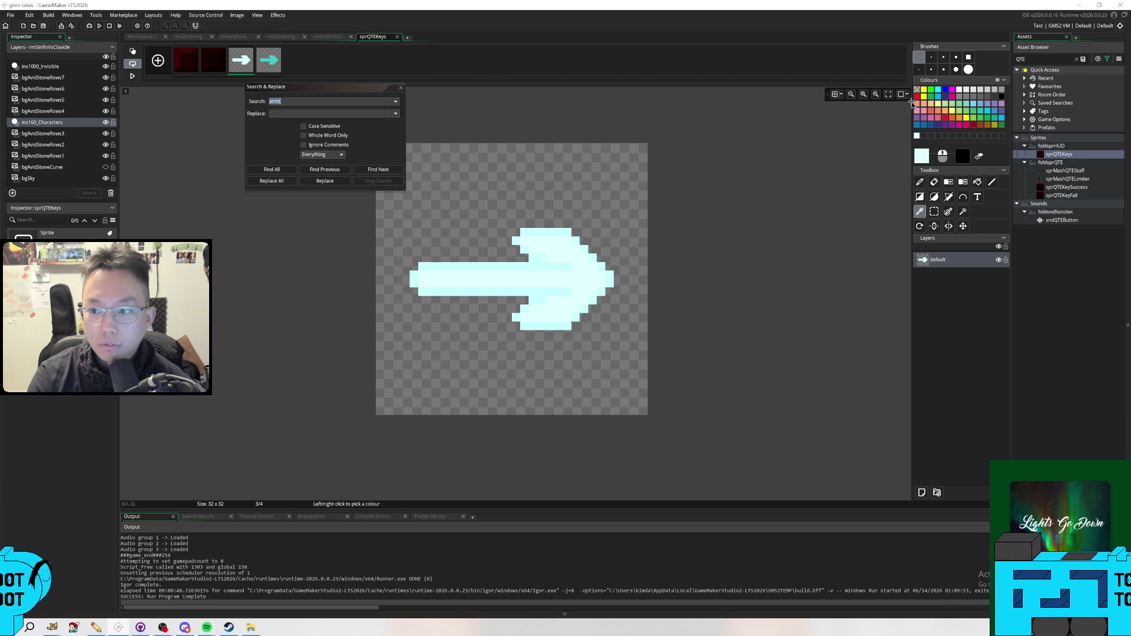
{"action": "left_click", "coordinate": [923, 157]}
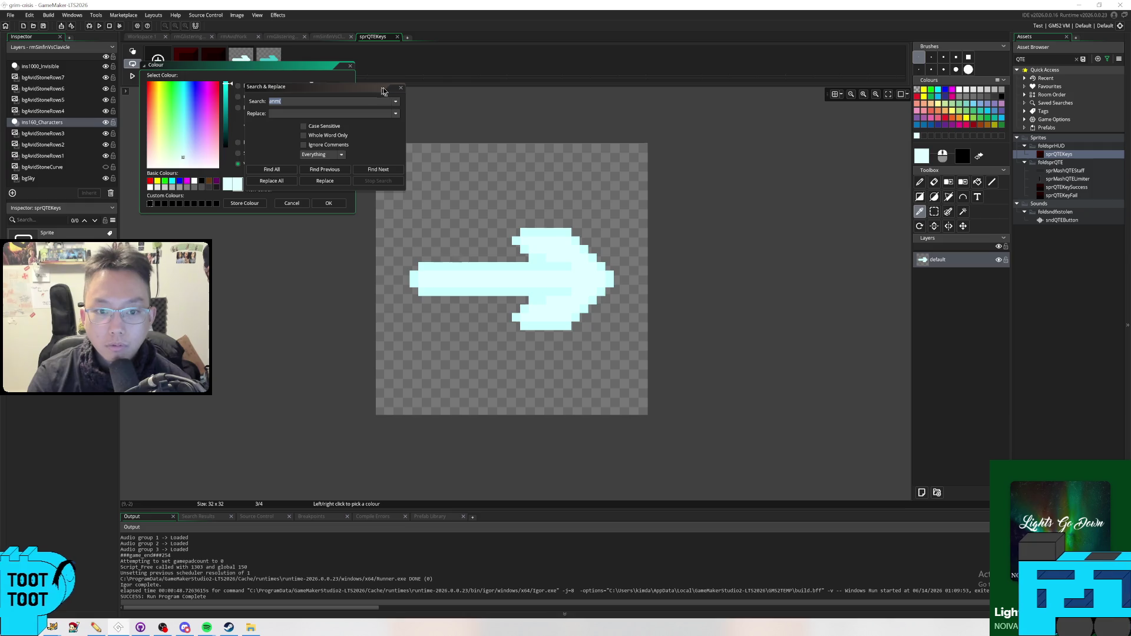
{"action": "left_click", "coordinate": [401, 88]}
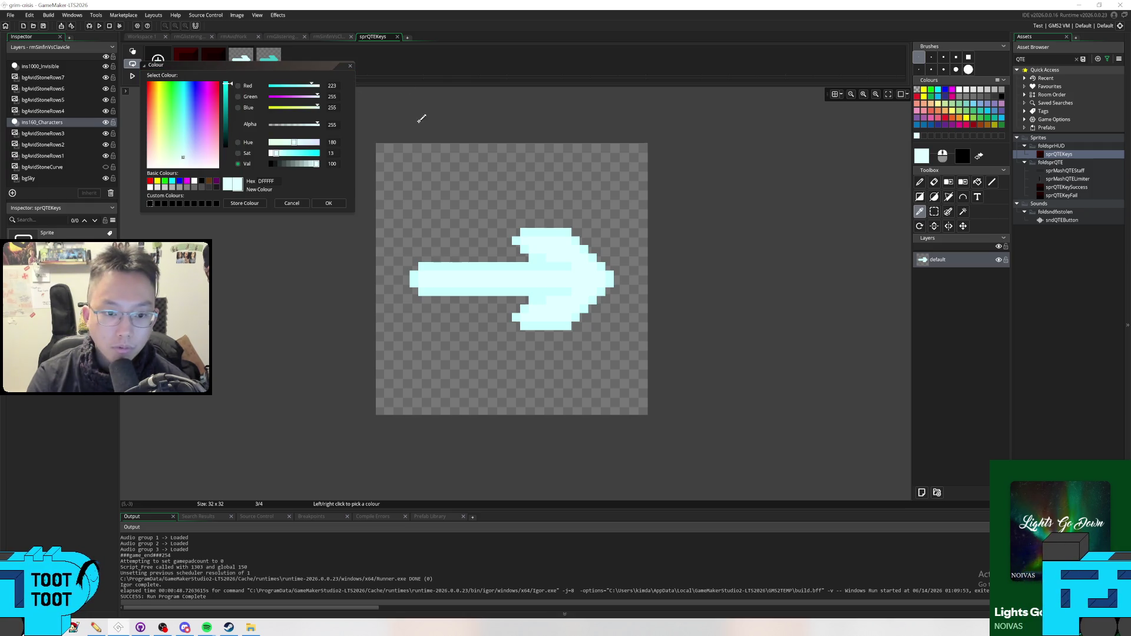
{"action": "left_click", "coordinate": [269, 56]}
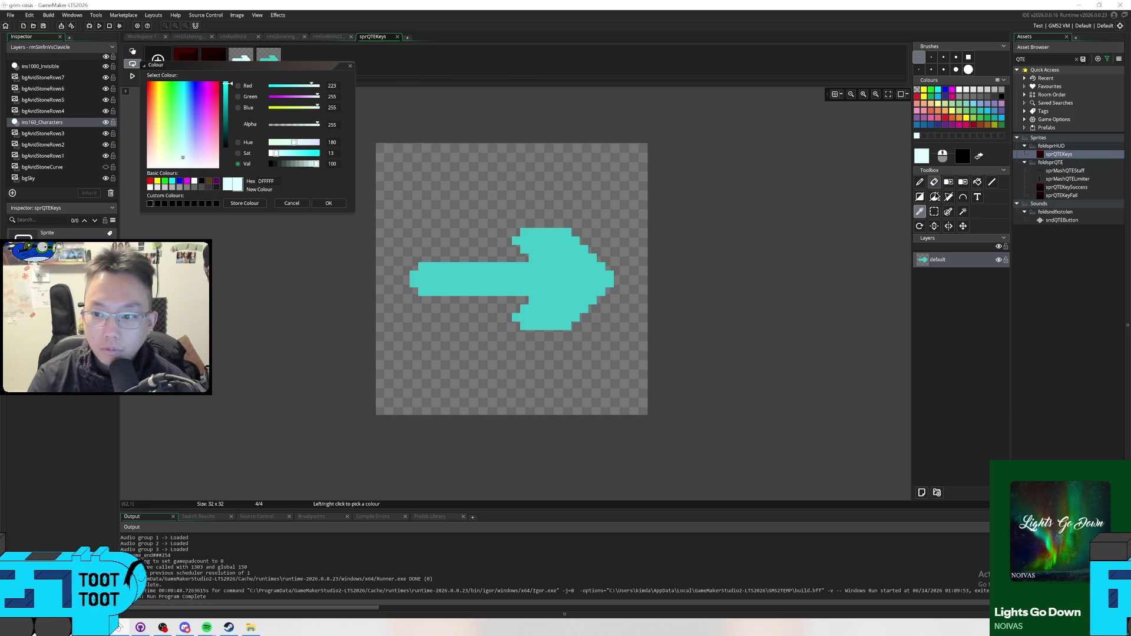
{"action": "left_click", "coordinate": [566, 277]}
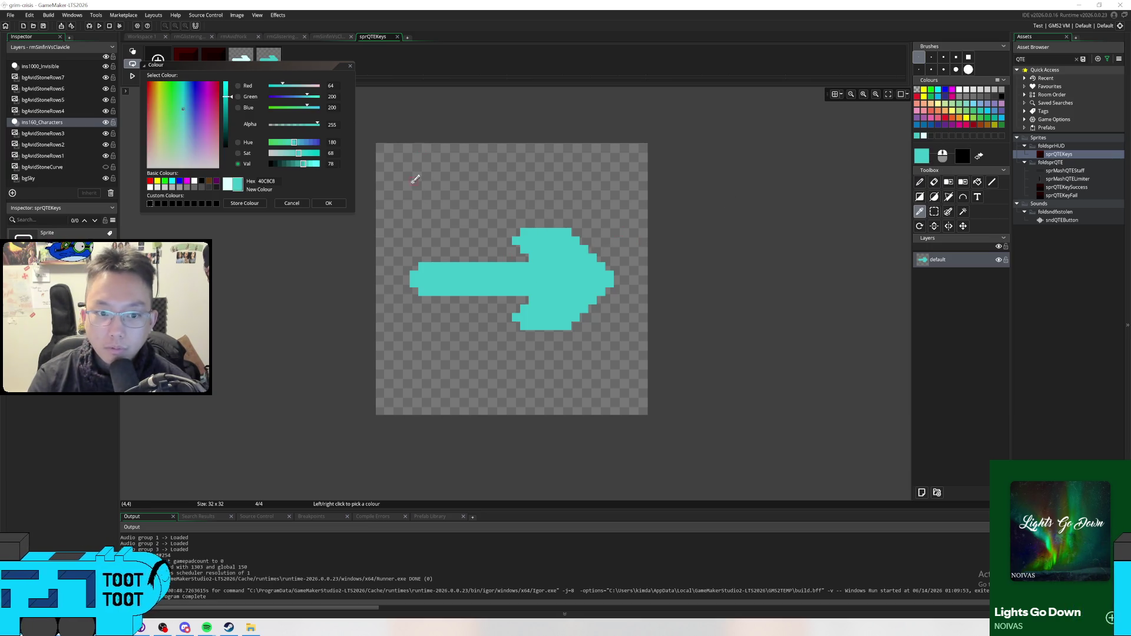
{"action": "left_click", "coordinate": [270, 182]}
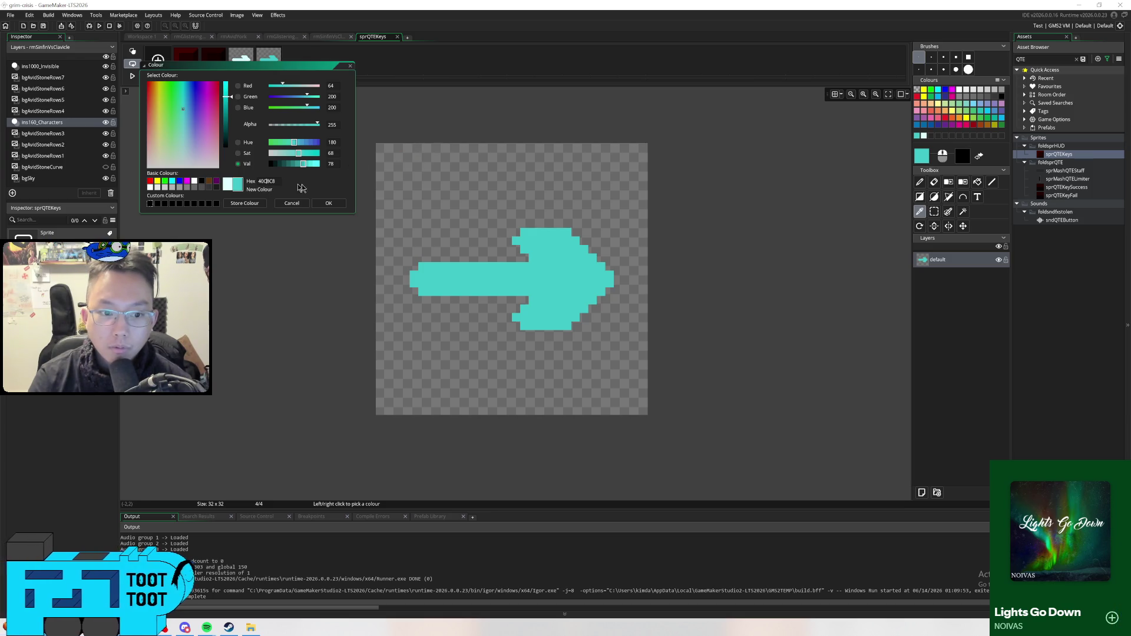
{"action": "left_click", "coordinate": [148, 37]}
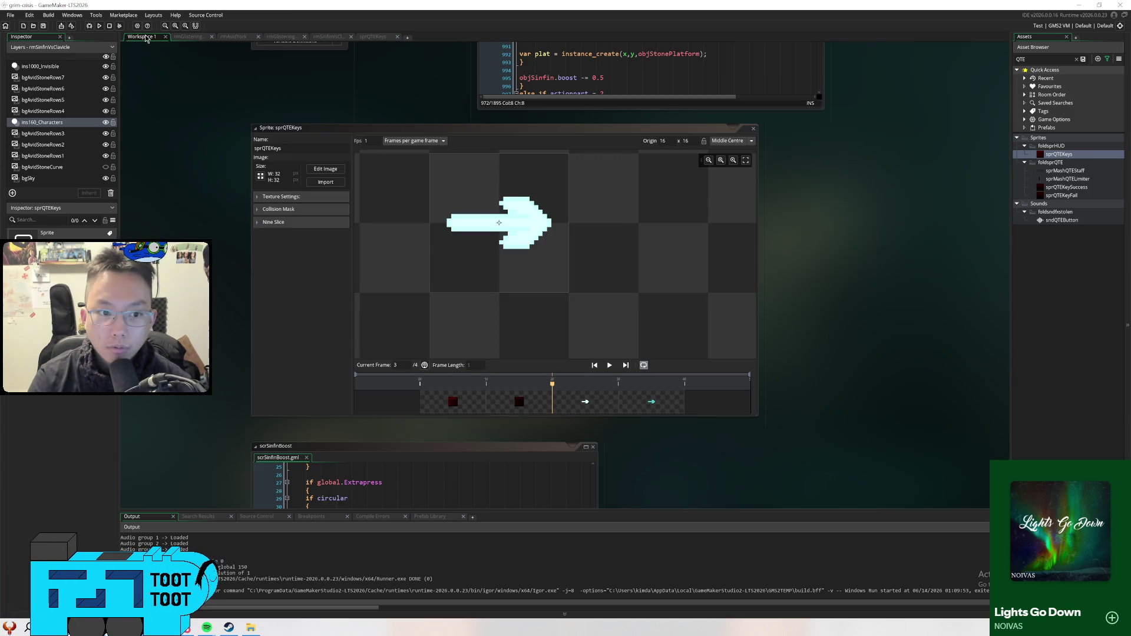
{"action": "scroll", "coordinate": [182, 175], "scroll_direction": "up", "scroll_amount": 4}
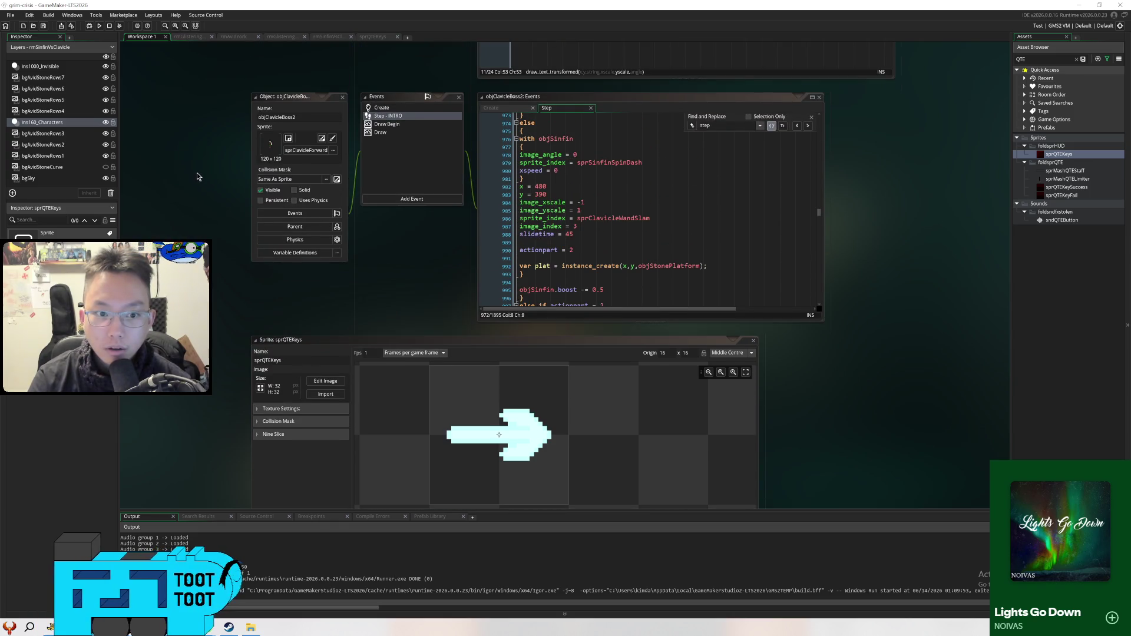
Bring up objQuicktimeKey's Draw event code from the open-windows list
{"action": "right_click", "coordinate": [198, 174]}
{"action": "mouse_move", "coordinate": [213, 184]}
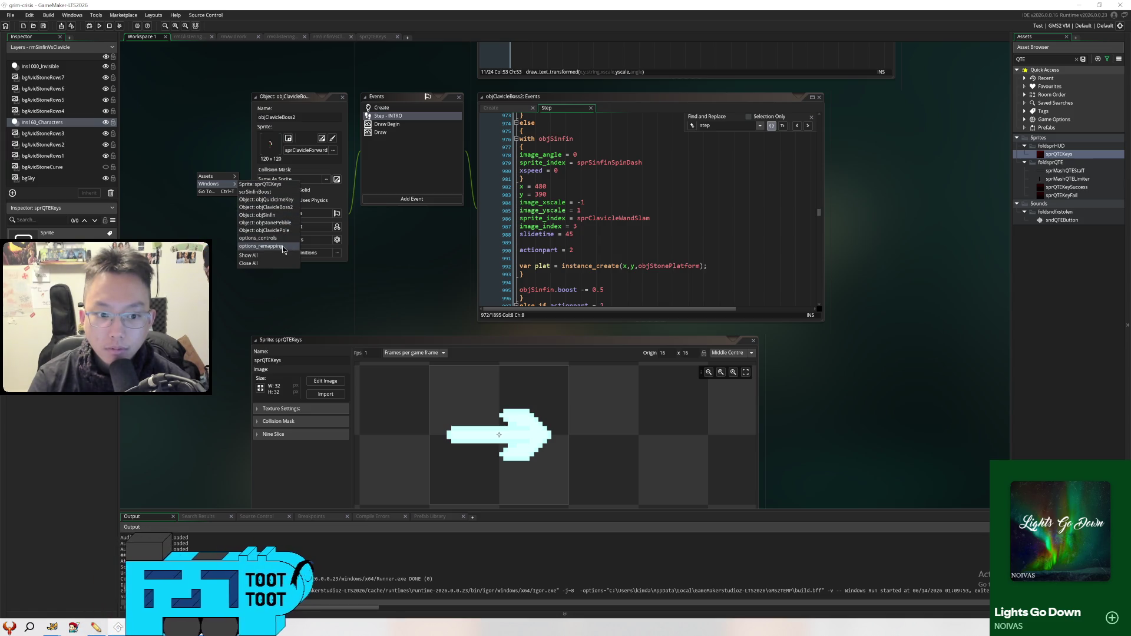
{"action": "left_click", "coordinate": [287, 199]}
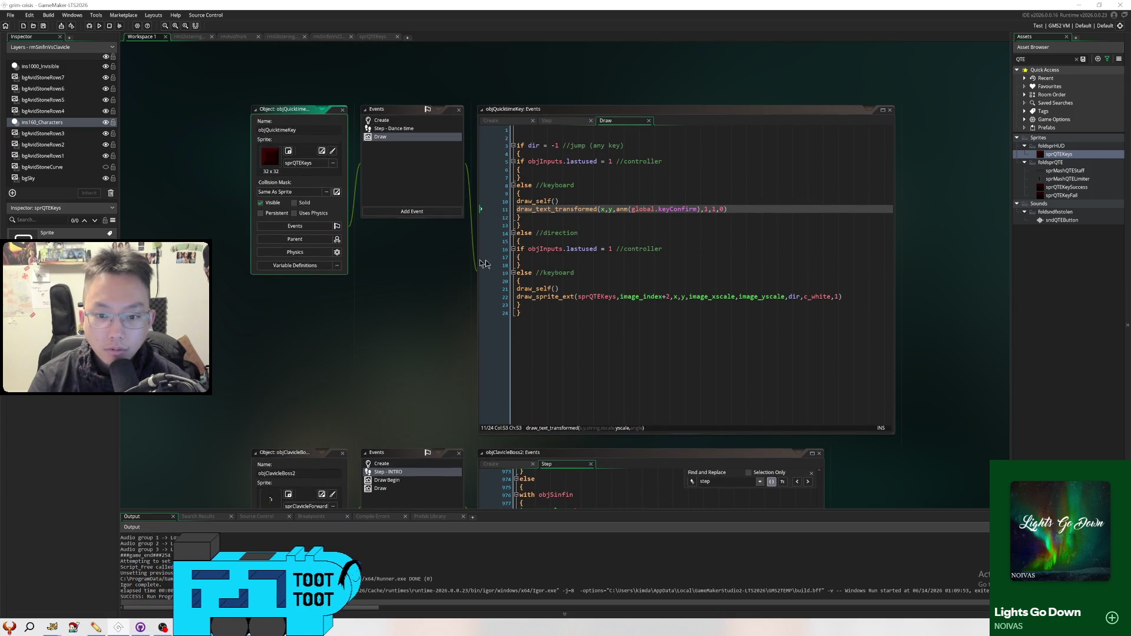
{"action": "left_click", "coordinate": [599, 206]}
{"action": "left_click", "coordinate": [554, 210]}
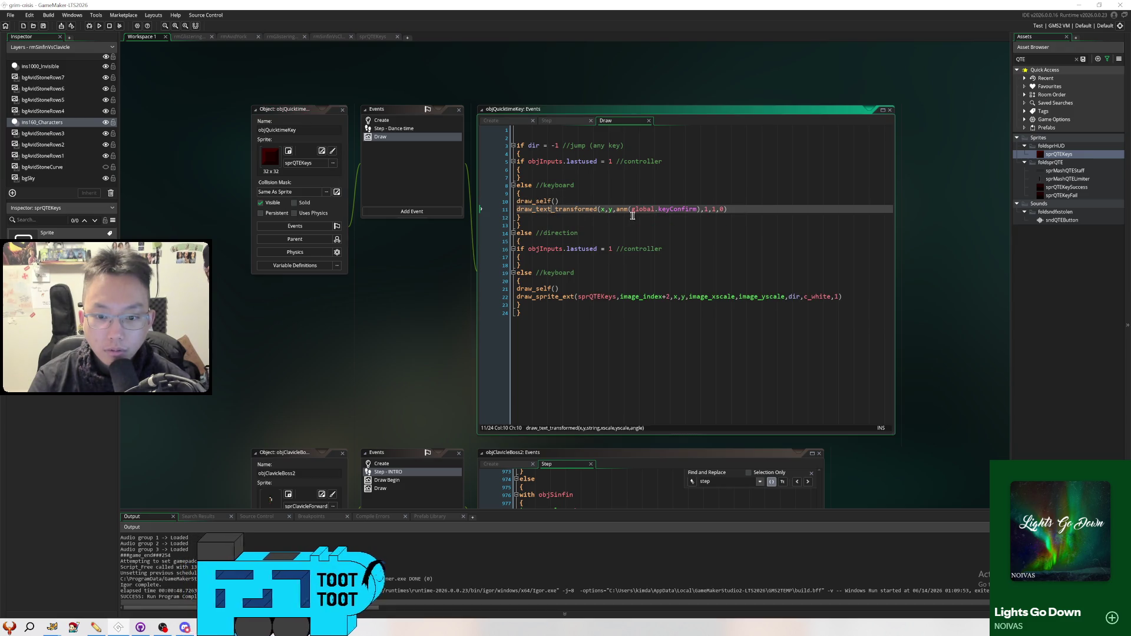
{"action": "type", "text": "_ext"}
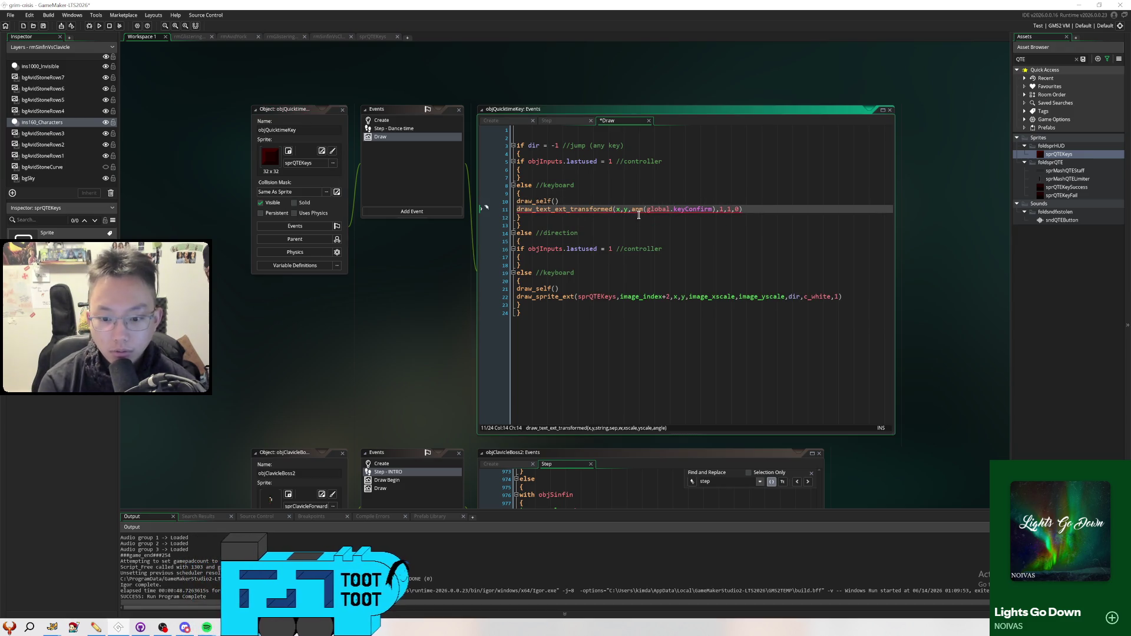
{"action": "key", "text": "BackSpace"}
{"action": "key", "text": "BackSpace"}
{"action": "key", "text": "BackSpace"}
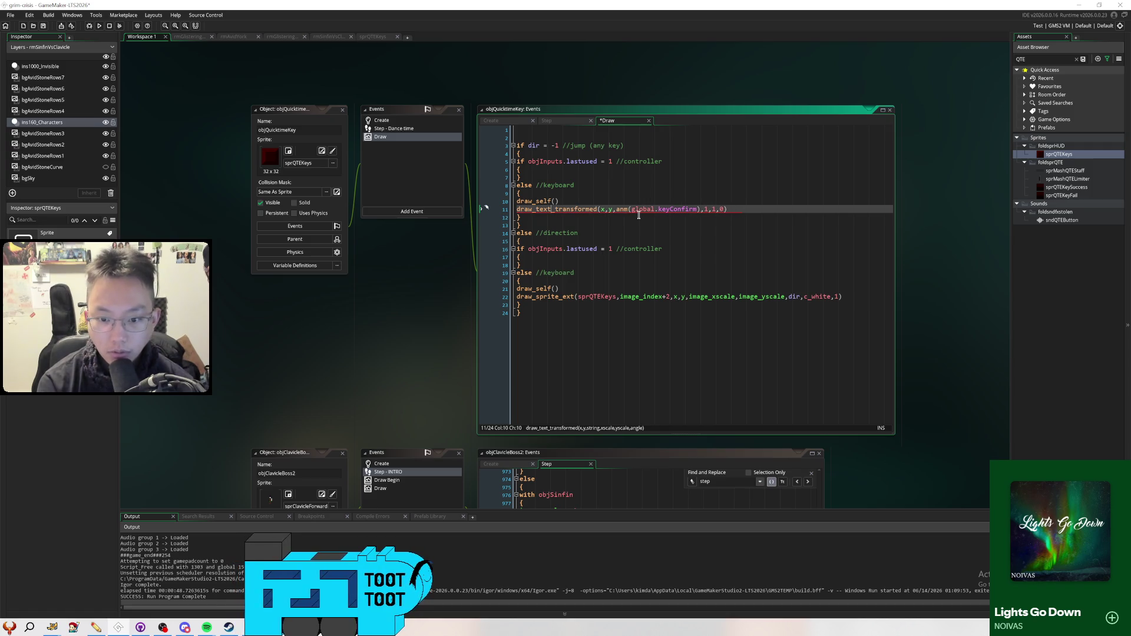
Above the draw_text_transformed call, add 'if image_index = 1 draw_set_colour(#40C8C8)'
{"action": "key", "text": "Down"}
{"action": "key", "text": "Up"}
{"action": "key", "text": "Up"}
{"action": "key", "text": "Up"}
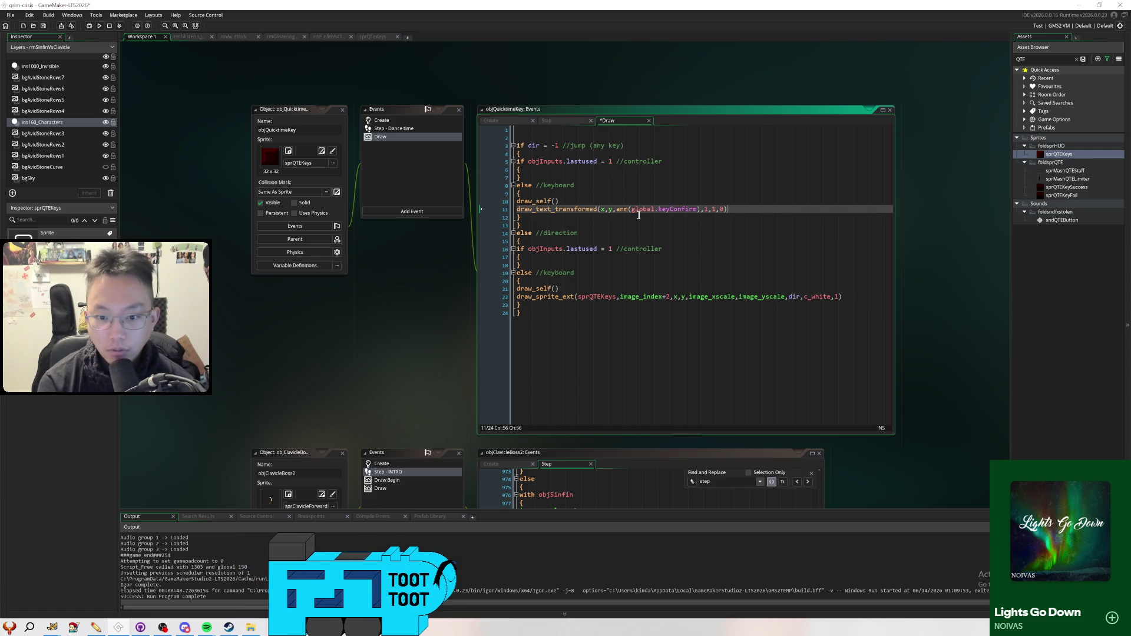
{"action": "key", "text": "Down"}
{"action": "key", "text": "End"}
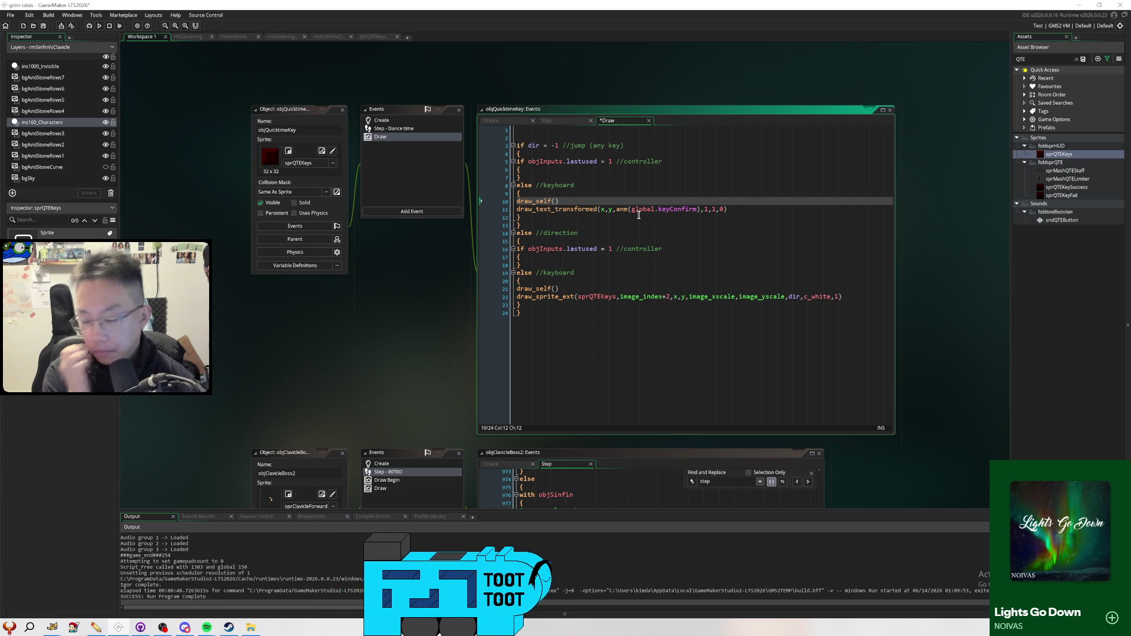
{"action": "key", "text": "Down"}
{"action": "key", "text": "End"}
{"action": "key", "text": "Home"}
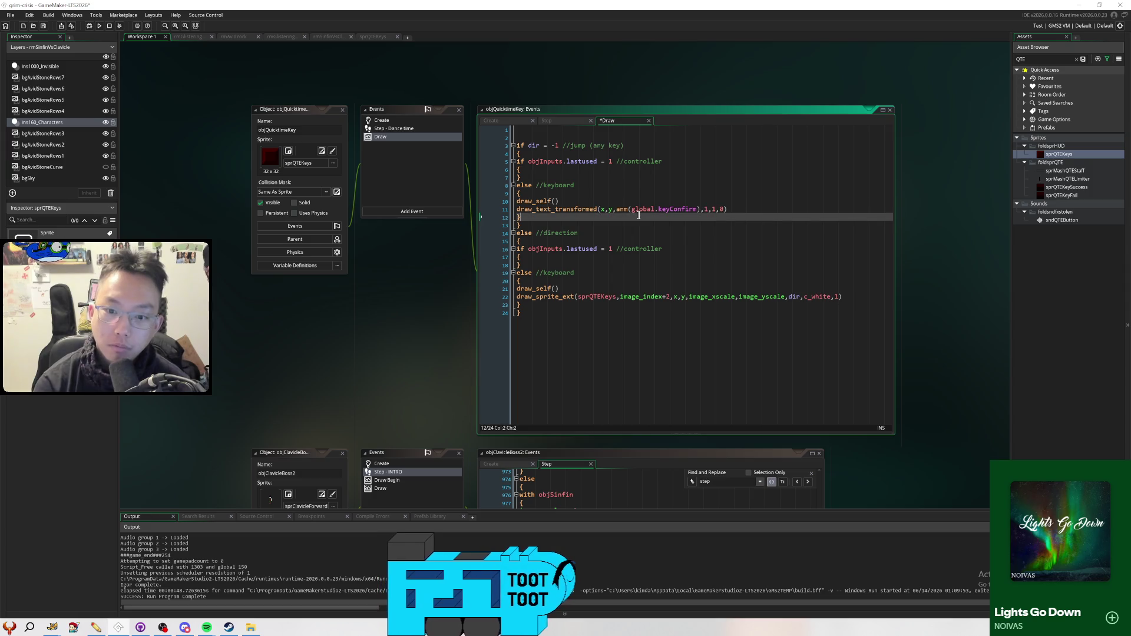
{"action": "key", "text": "Return"}
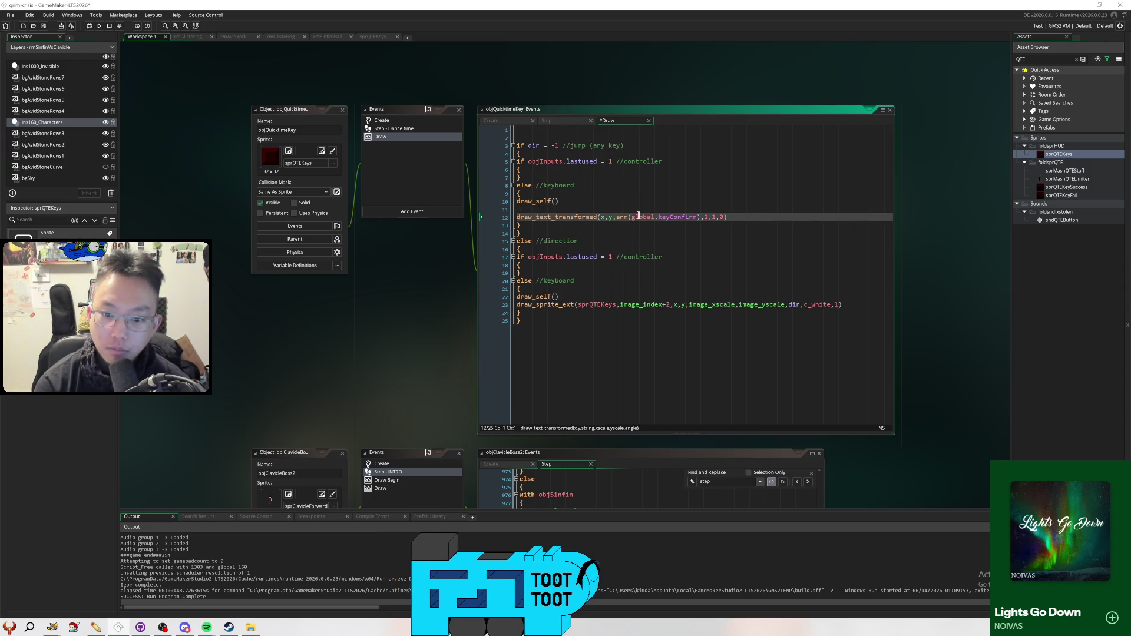
{"action": "key", "text": "Up"}
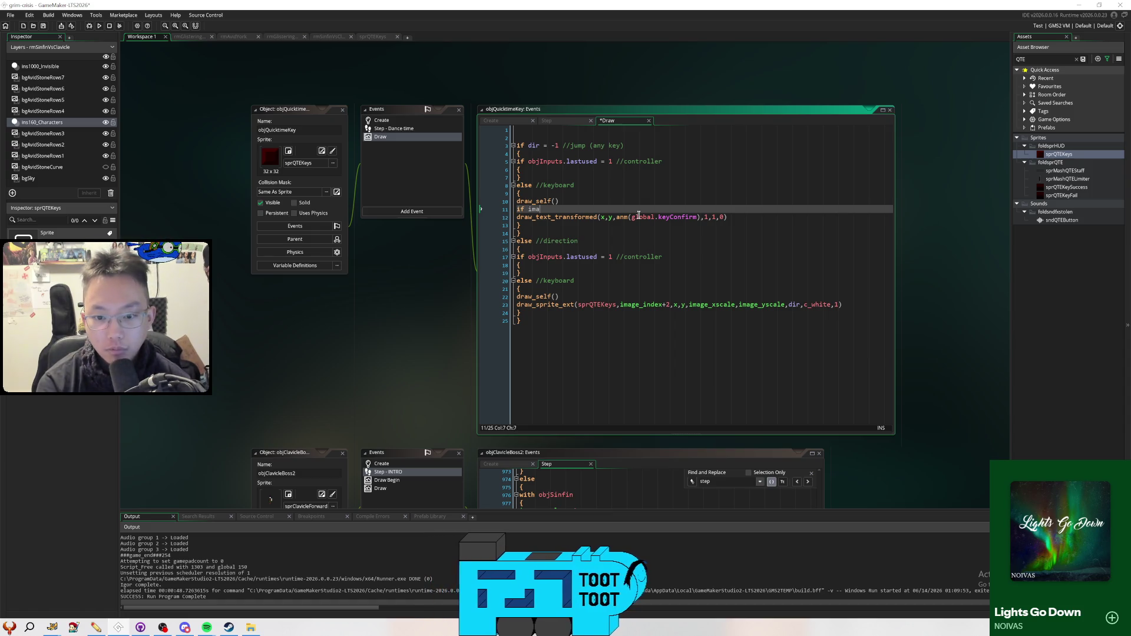
{"action": "type", "text": "1"}
{"action": "key", "text": "Return"}
{"action": "type", "text": "draw_set_colour"}
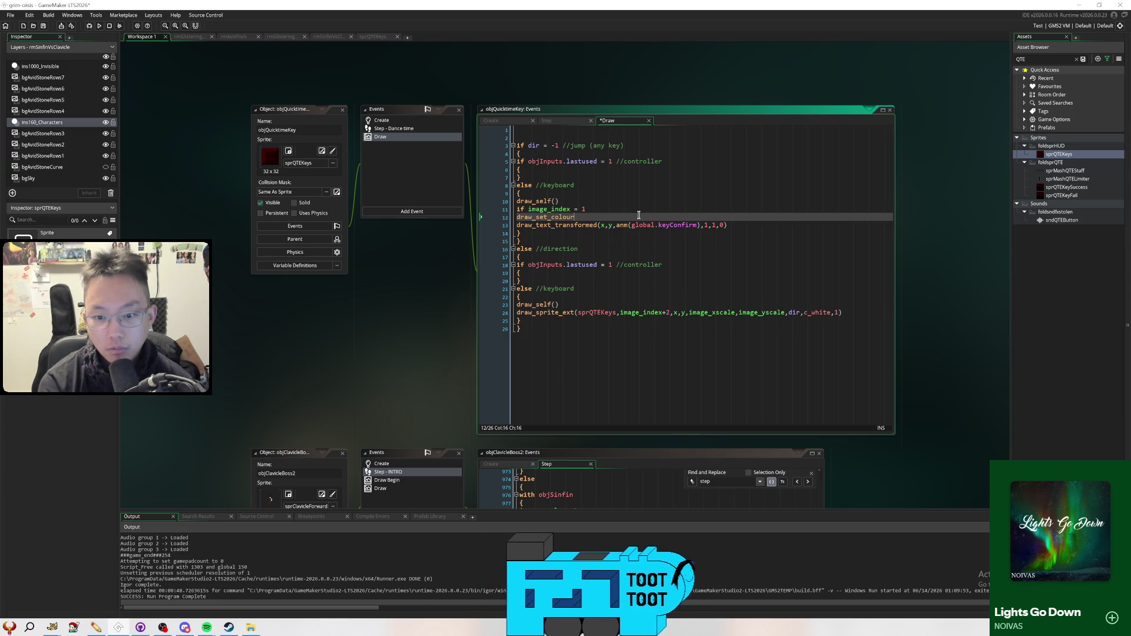
{"action": "type", "text": "(#40C8C8"}
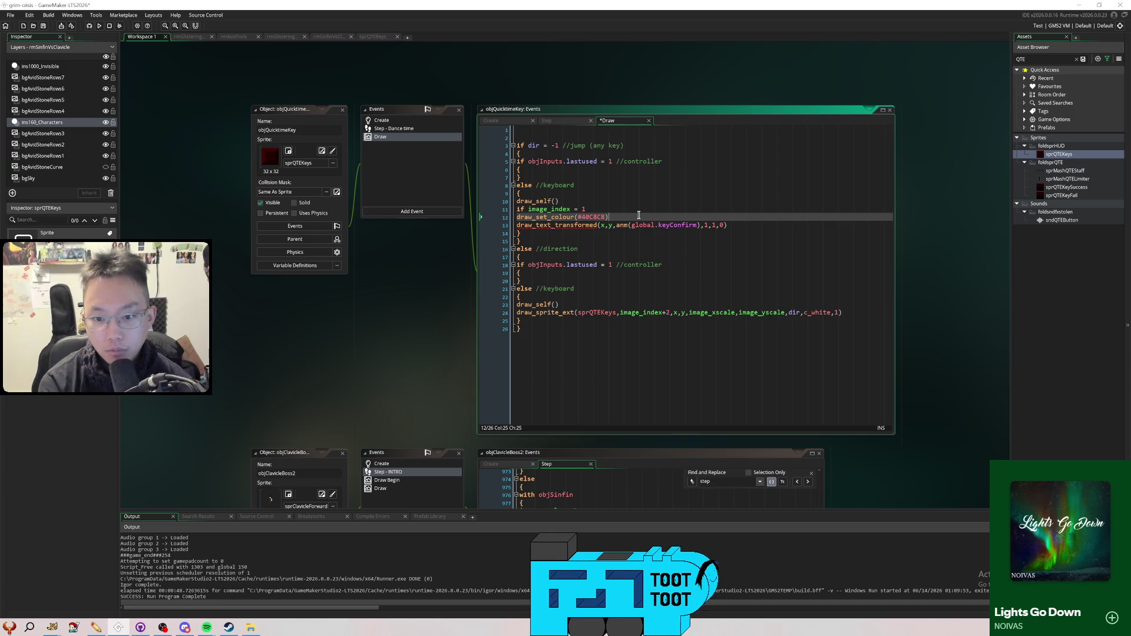
After the text-drawing call, reset the colour with draw_set_color(c_white) and space out the block
{"action": "key", "text": "Up"}
{"action": "key", "text": "Home"}
{"action": "key", "text": "Return"}
{"action": "key", "text": "Down"}
{"action": "key", "text": "Down"}
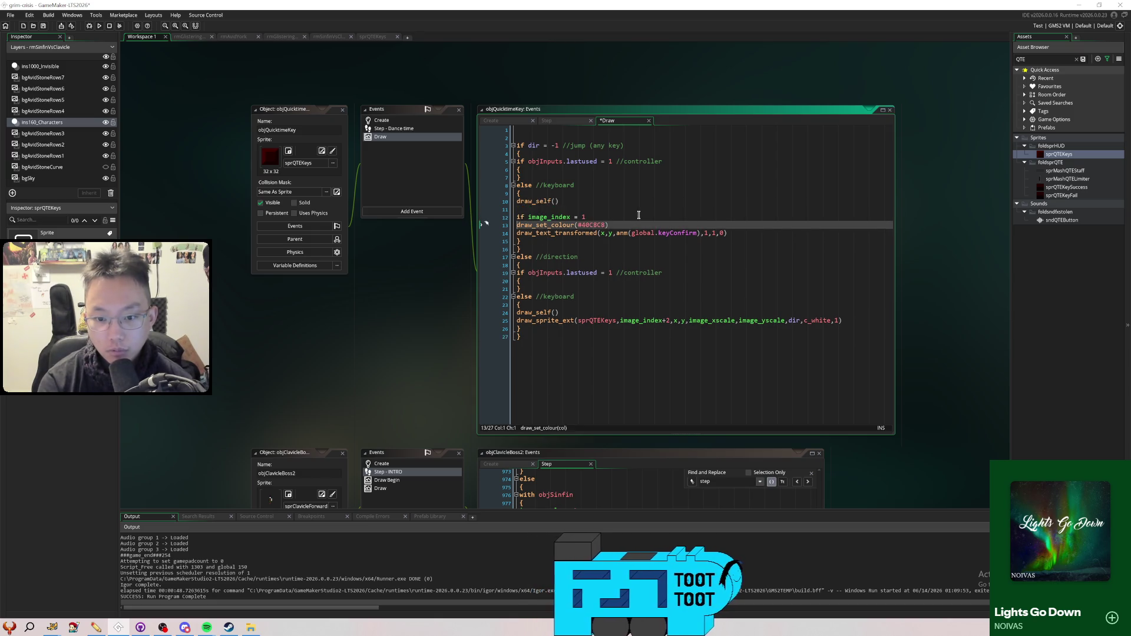
{"action": "key", "text": "Return"}
{"action": "key", "text": "End"}
{"action": "key", "text": "Return"}
{"action": "key", "text": "Return"}
{"action": "type", "text": "dra"}
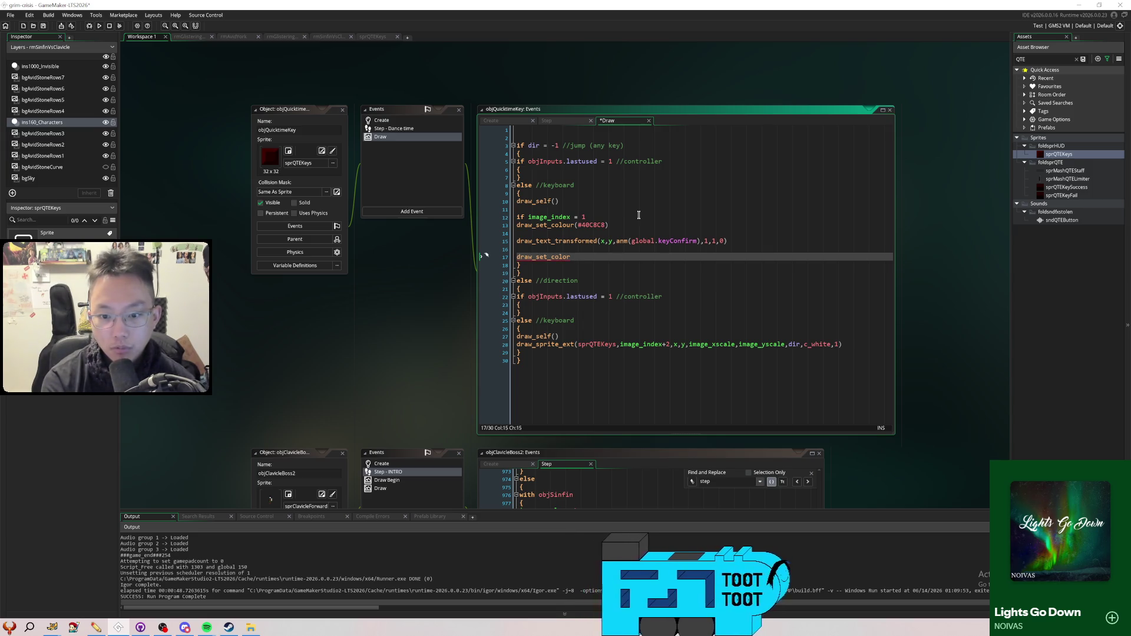
{"action": "type", "text": "white)"}
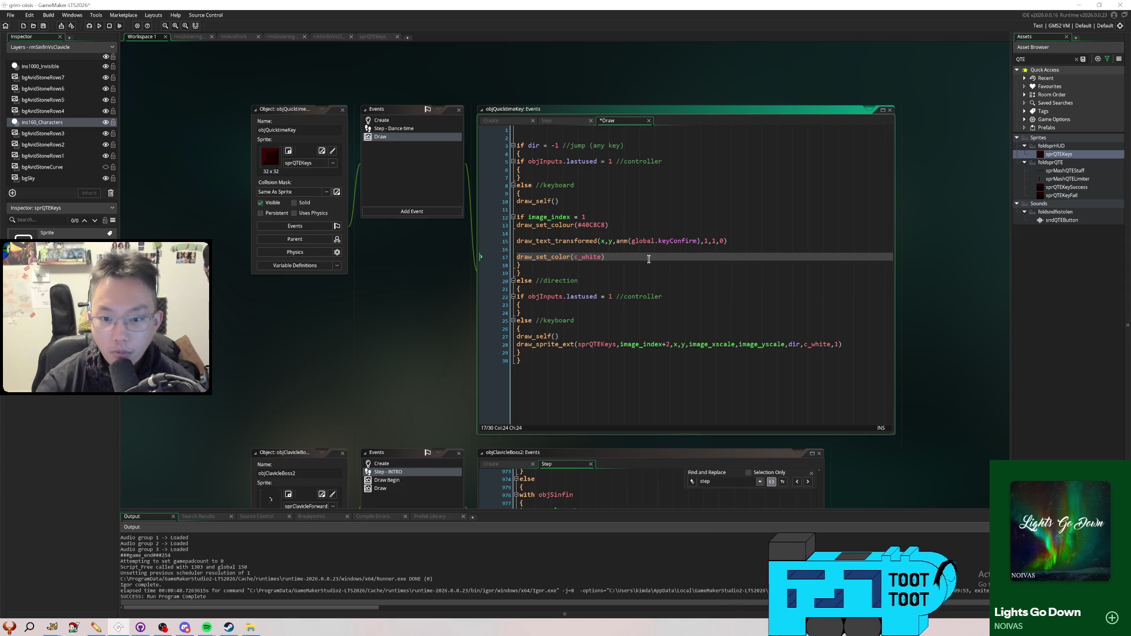
Add an empty line in the controller branch and reopen the sprQTEKeys sprite
{"action": "left_click", "coordinate": [575, 171]}
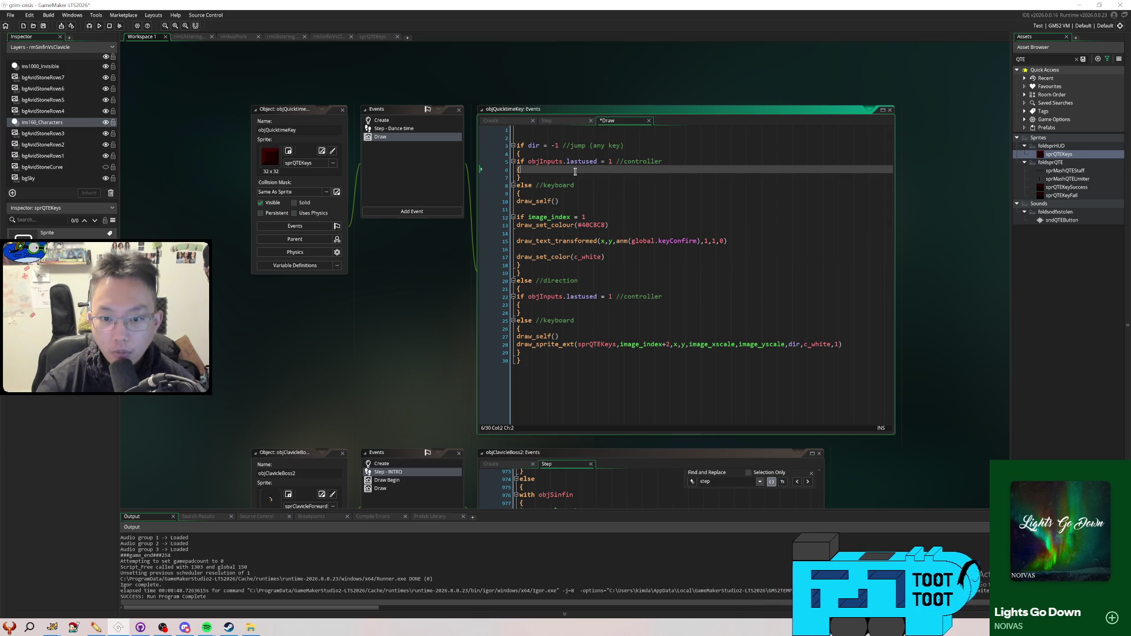
{"action": "key", "text": "Return"}
{"action": "key", "text": "Return"}
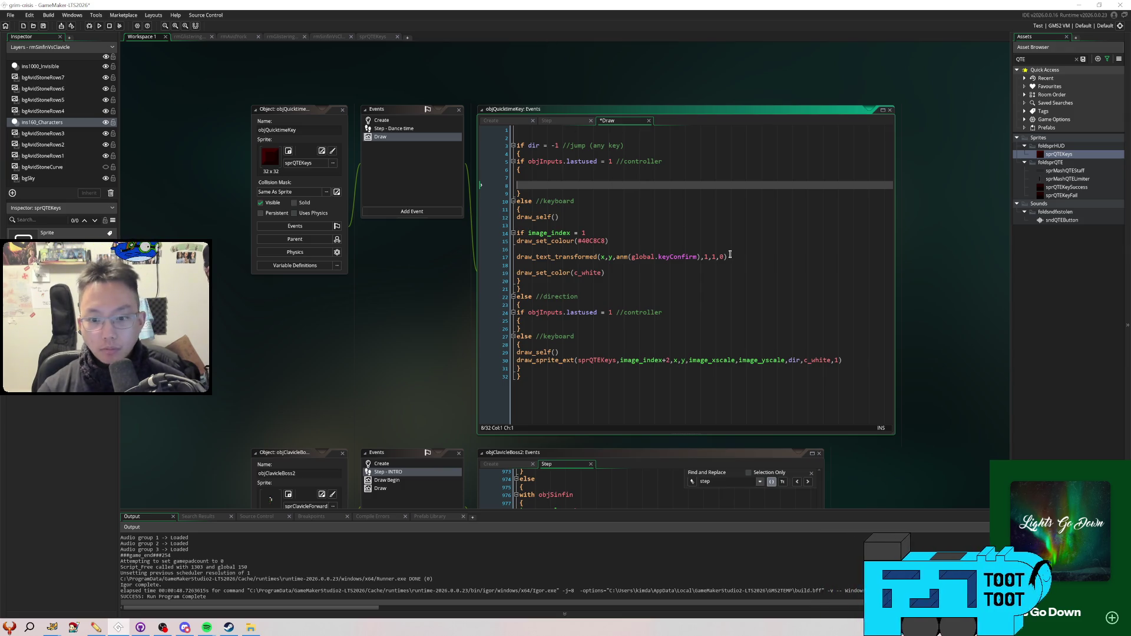
{"action": "double_click", "coordinate": [1071, 156]}
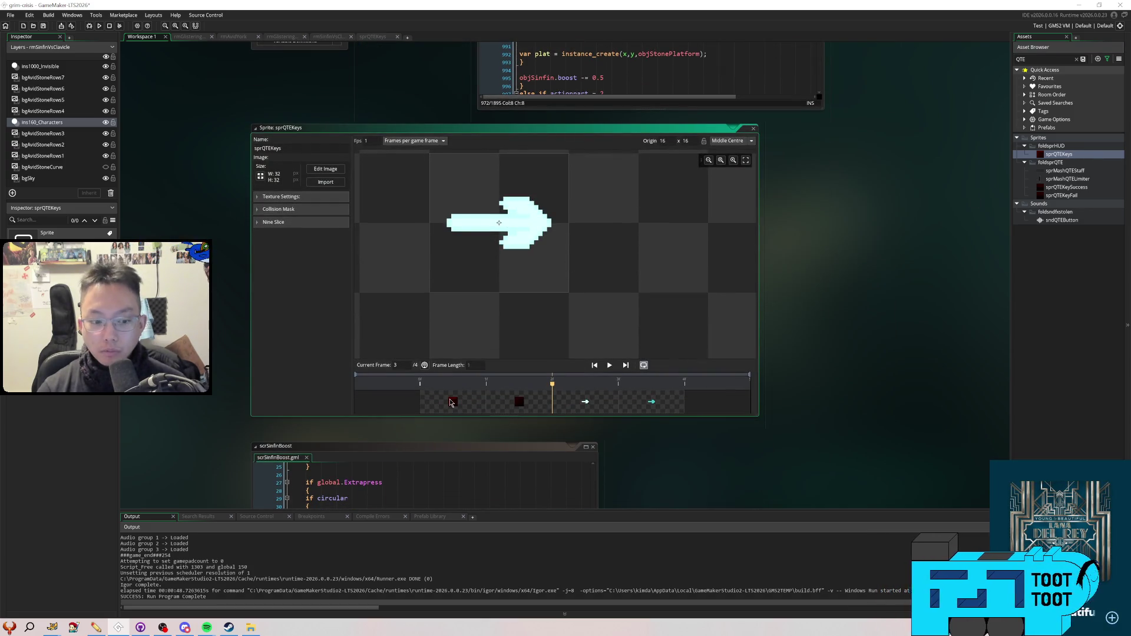
Add two dark-red key frames at the end of sprQTEKeys, making six frames, then switch to Aseprite
{"action": "double_click", "coordinate": [453, 403]}
{"action": "scroll", "coordinate": [636, 275], "scroll_direction": "down", "scroll_amount": 3}
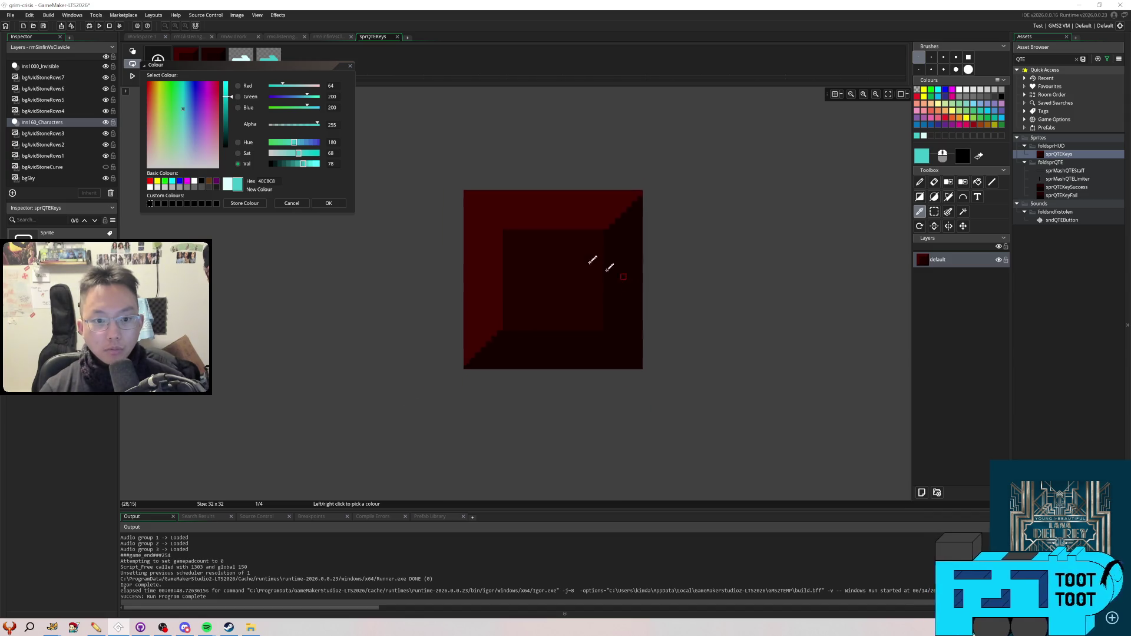
{"action": "left_click", "coordinate": [350, 67]}
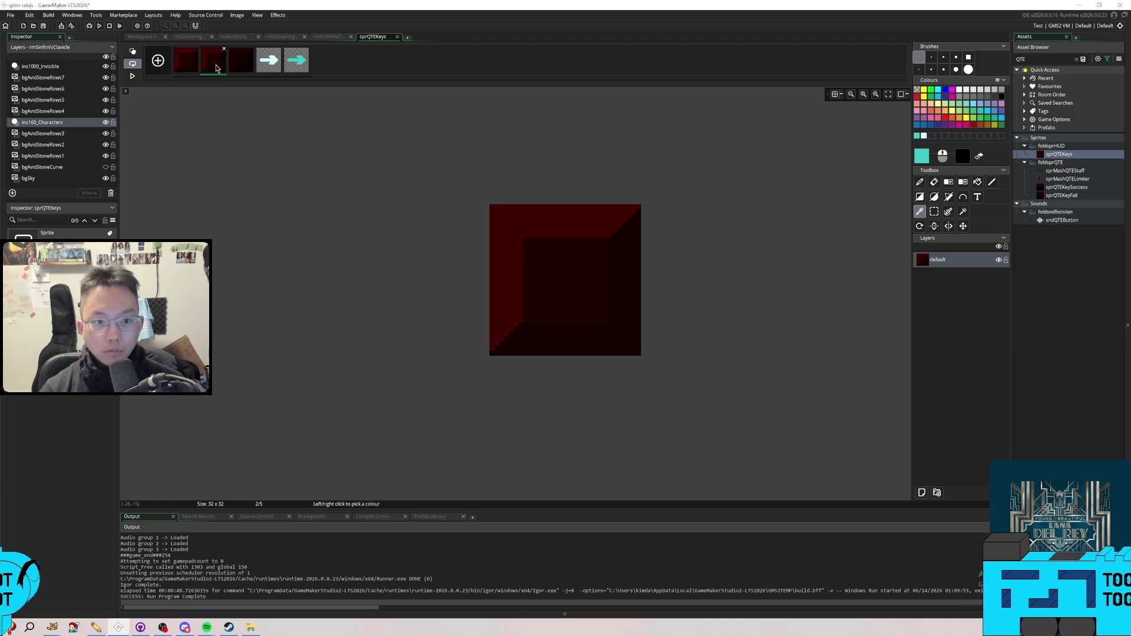
{"action": "mouse_move", "coordinate": [218, 69]}
{"action": "left_mouse_down"}
{"action": "mouse_move", "coordinate": [315, 66]}
{"action": "mouse_move", "coordinate": [302, 66]}
{"action": "left_mouse_up"}
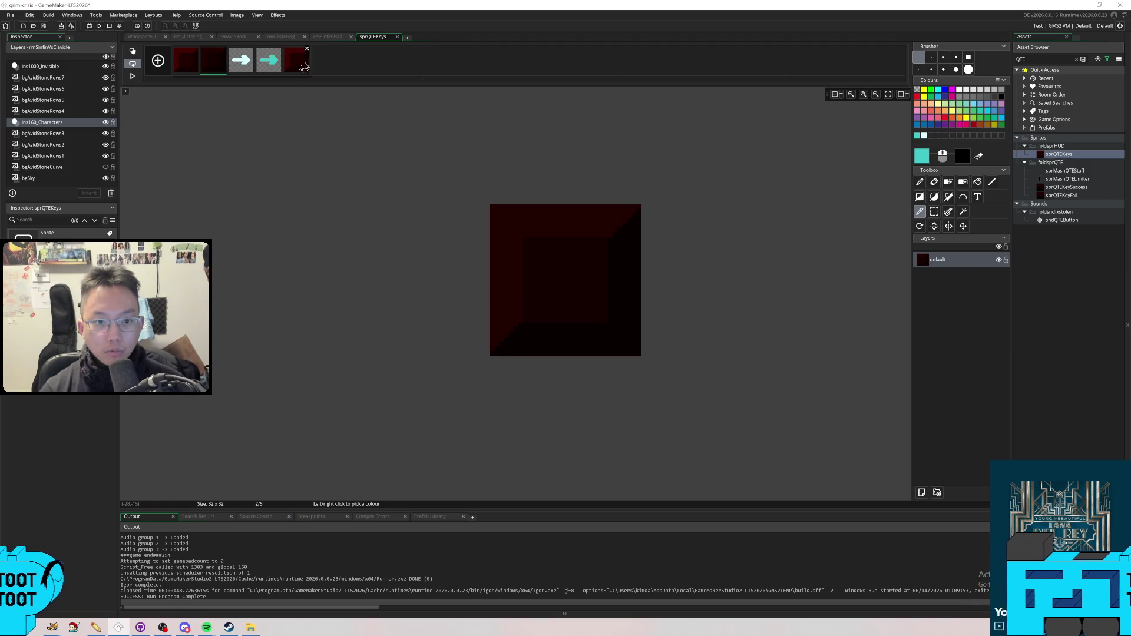
{"action": "left_click_drag", "start_coordinate": [227, 72], "coordinate": [329, 68]}
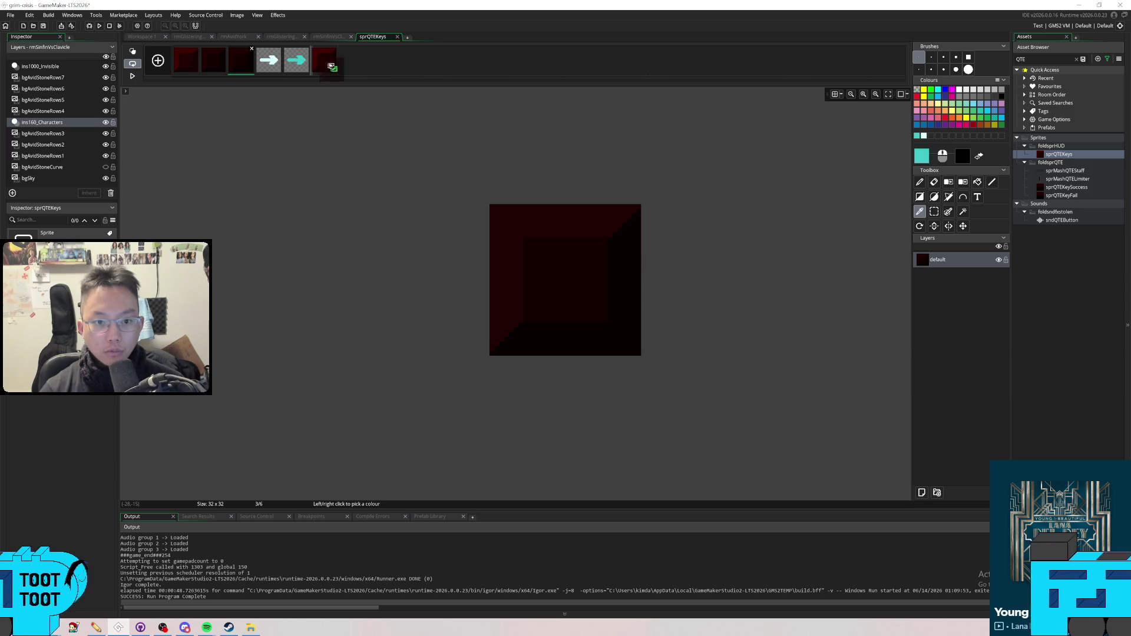
{"action": "left_click", "coordinate": [296, 66]}
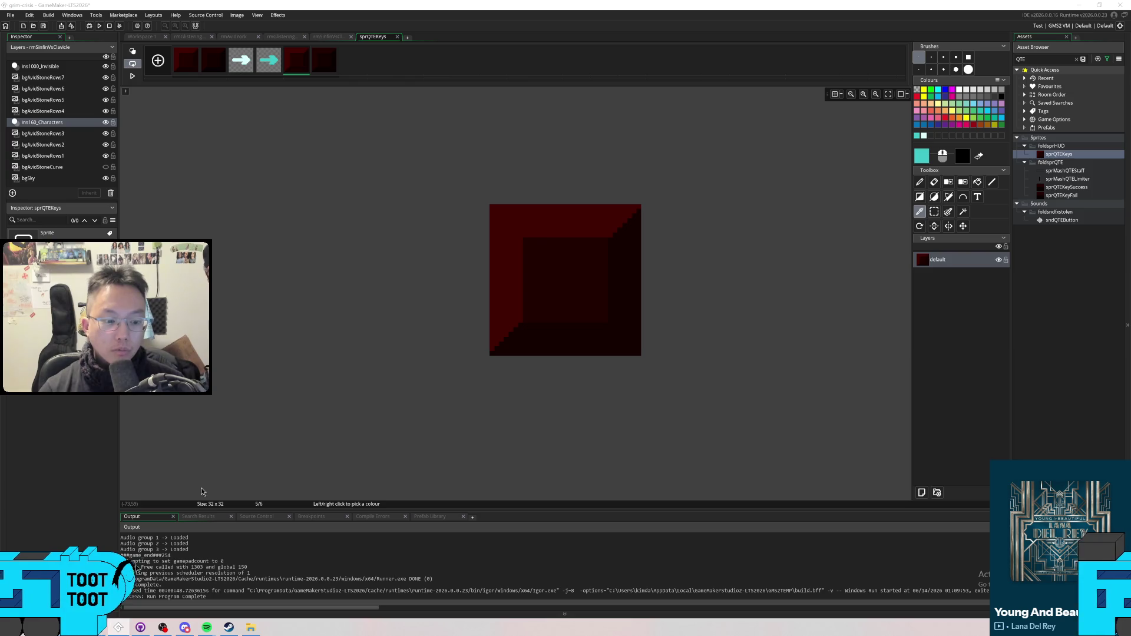
{"action": "key", "text": "alt+Tab"}
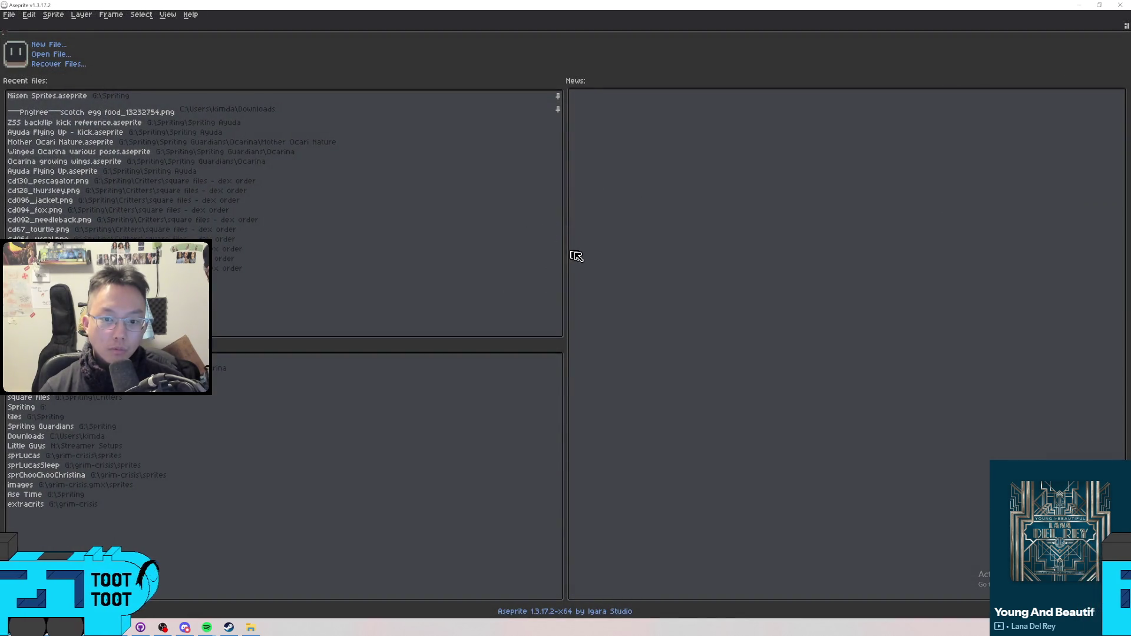
{"action": "scroll", "coordinate": [592, 262], "scroll_direction": "up", "scroll_amount": 8}
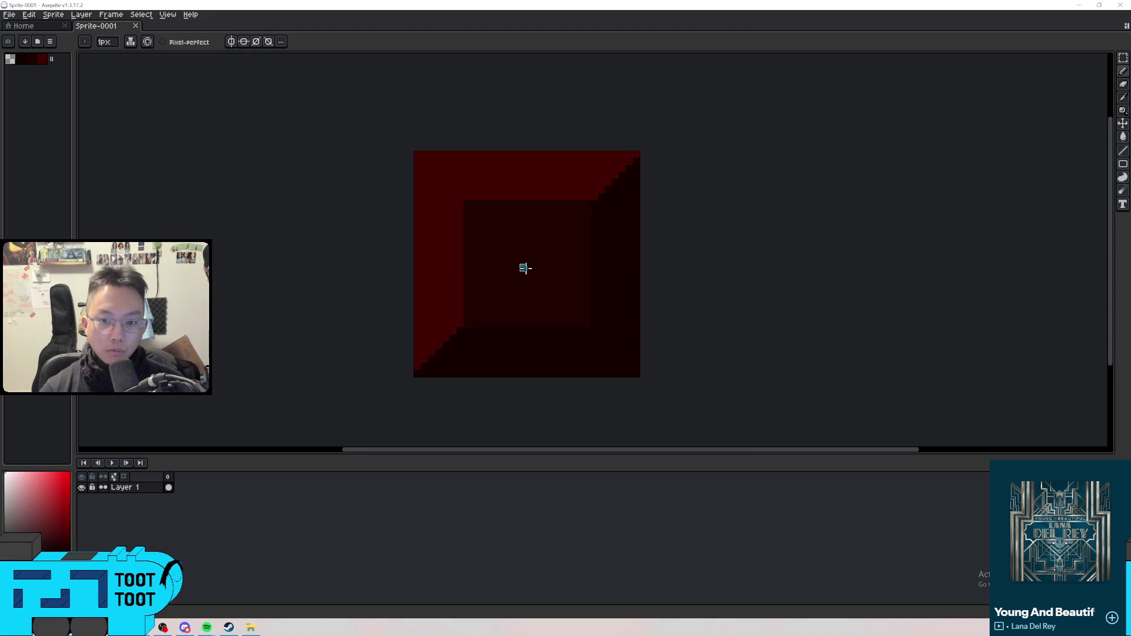
Draw one teal ellipse spanning the whole sprite, undoing the misplaced and extra circles
{"action": "scroll", "coordinate": [598, 273], "scroll_direction": "up", "scroll_amount": 1}
{"action": "left_click", "coordinate": [1123, 163]}
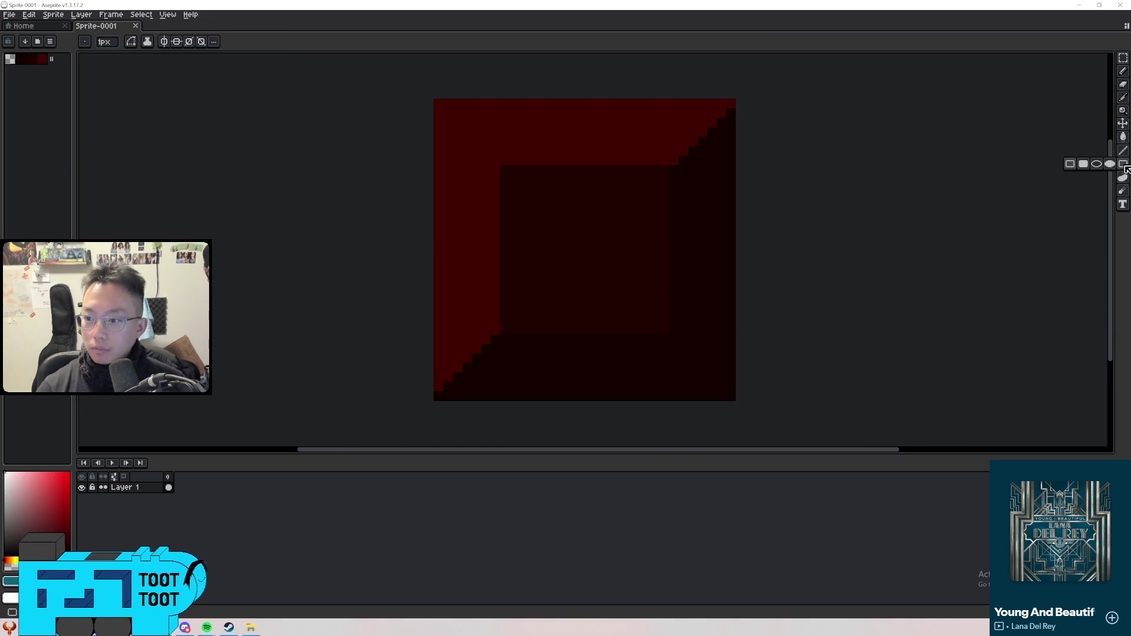
{"action": "left_click", "coordinate": [1097, 164]}
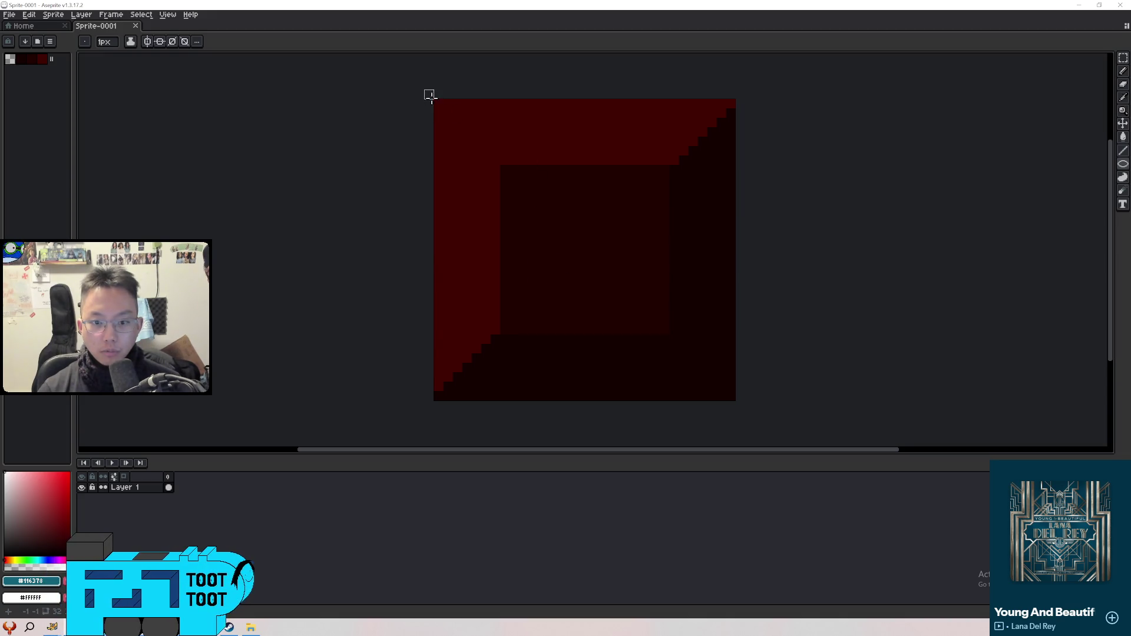
{"action": "left_click_drag", "start_coordinate": [427, 92], "coordinate": [741, 434]}
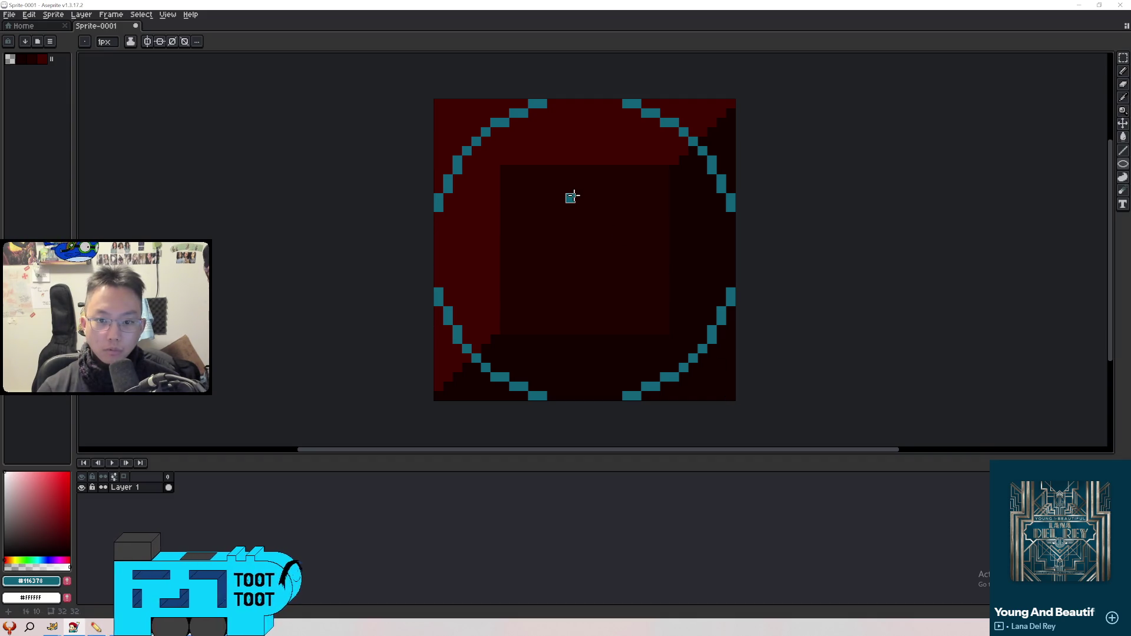
{"action": "key", "text": "ctrl+z"}
{"action": "left_click_drag", "start_coordinate": [439, 104], "coordinate": [731, 399]}
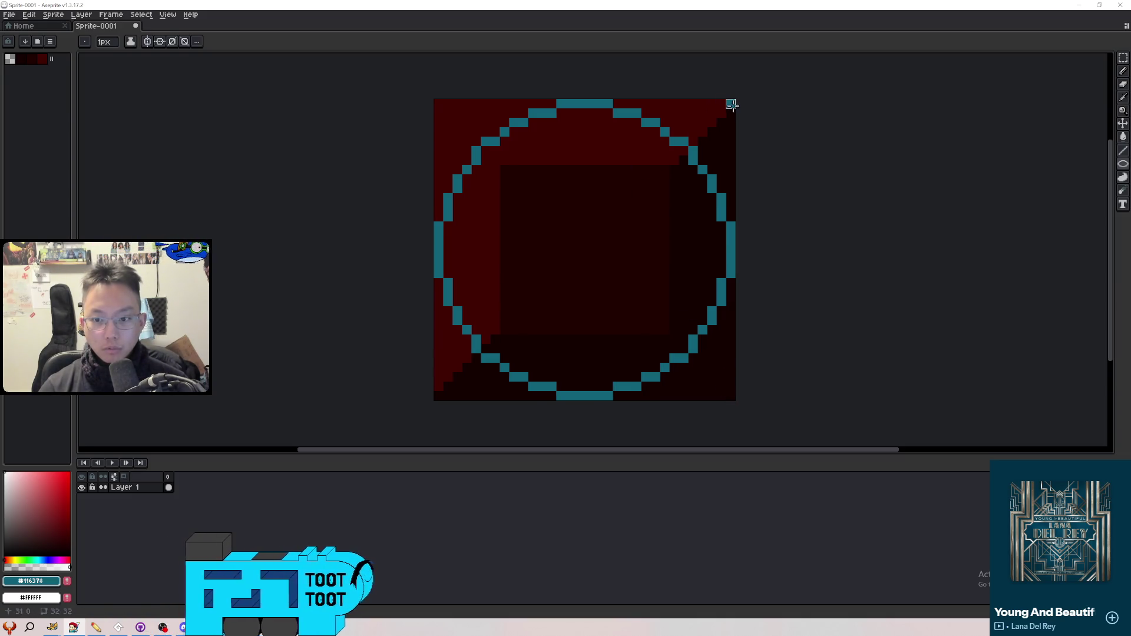
{"action": "left_click_drag", "start_coordinate": [731, 103], "coordinate": [551, 283]}
{"action": "left_click_drag", "start_coordinate": [543, 332], "coordinate": [457, 404]}
{"action": "key", "text": "ctrl+z"}
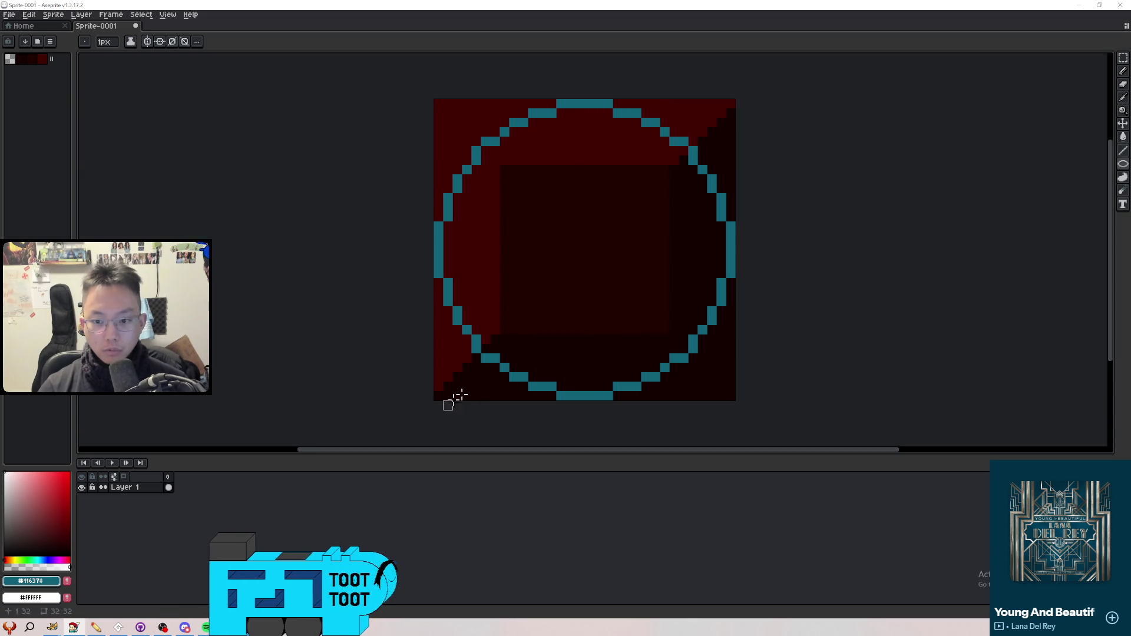
Set the background colour's alpha to 0 and bucket-clear the six regions outside the circle
{"action": "key", "text": "g"}
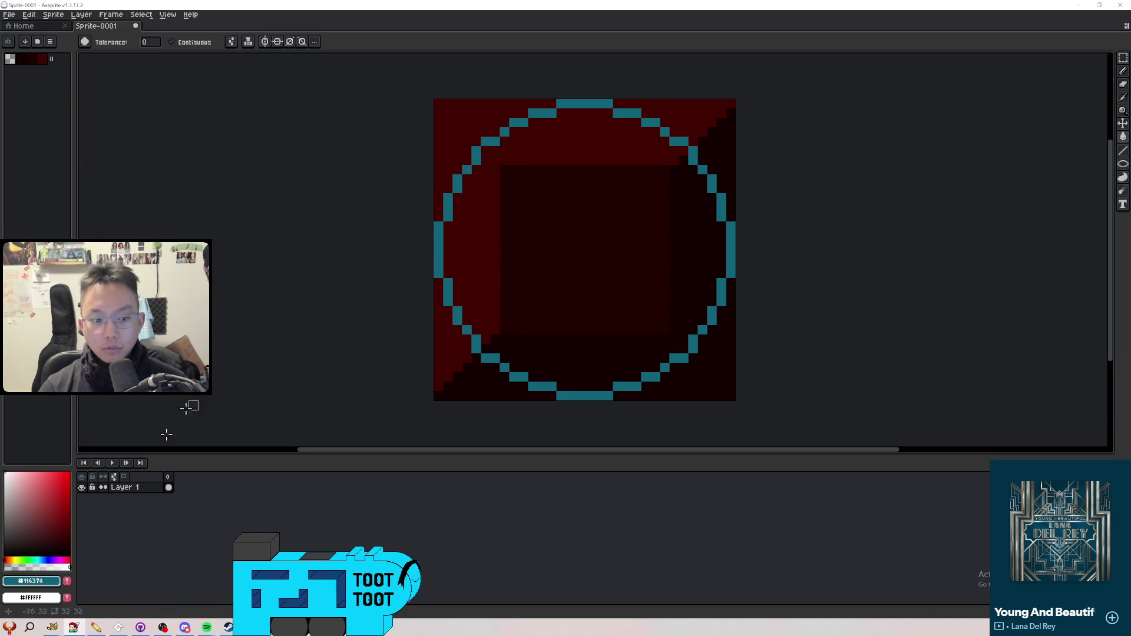
{"action": "left_click", "coordinate": [30, 598]}
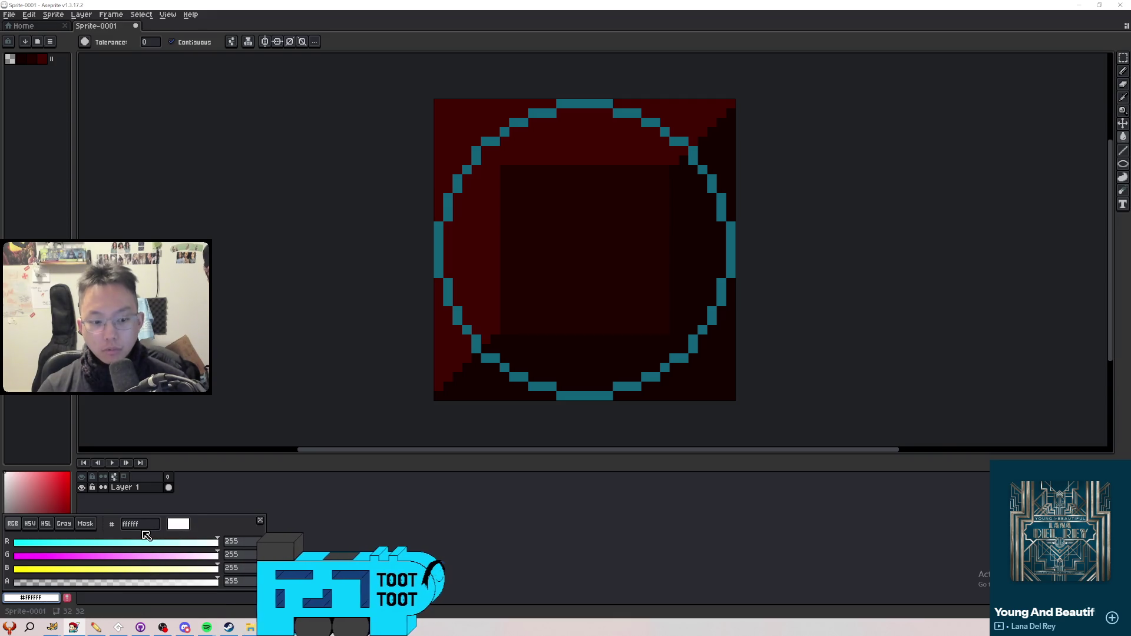
{"action": "type", "text": "0"}
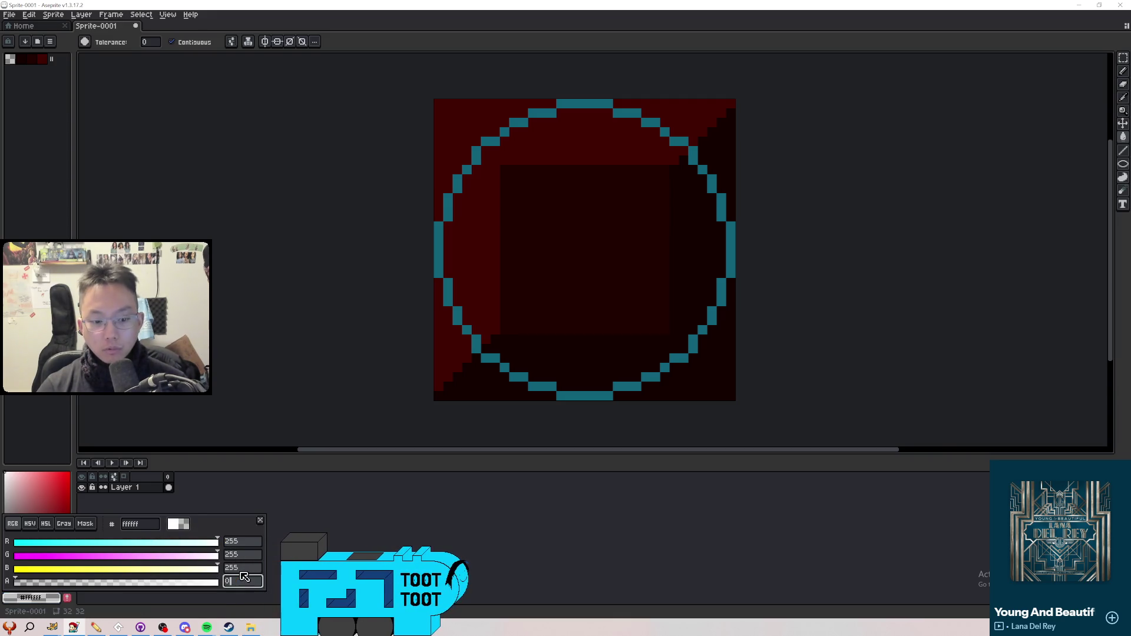
{"action": "key", "text": "Return"}
{"action": "right_click", "coordinate": [440, 362]}
{"action": "right_click", "coordinate": [476, 380]}
{"action": "right_click", "coordinate": [682, 392]}
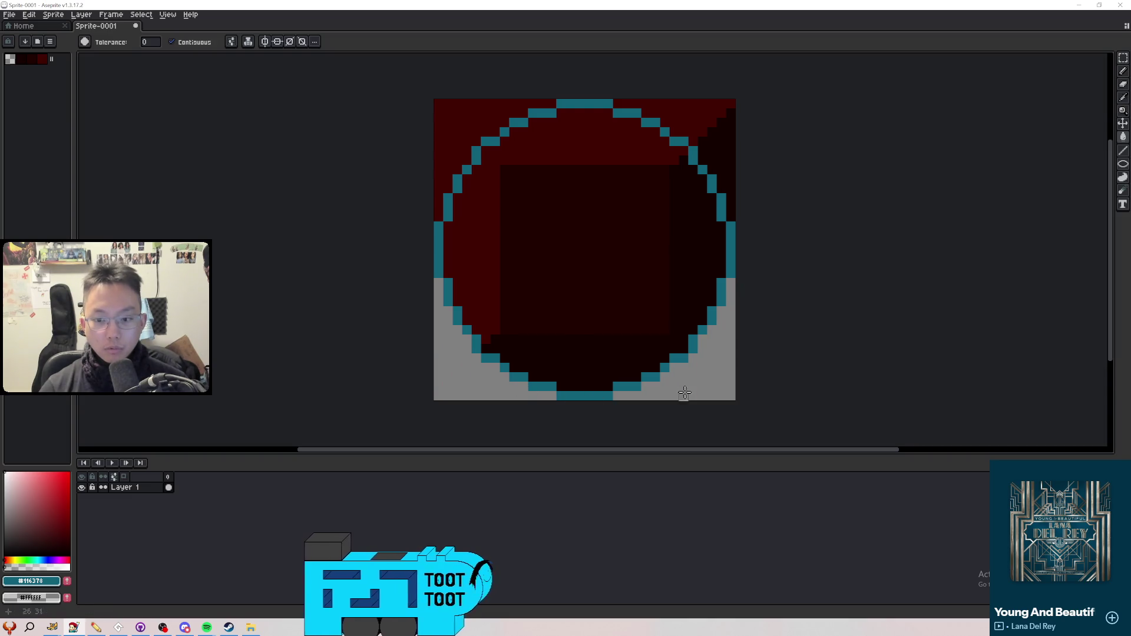
{"action": "right_click", "coordinate": [725, 177]}
{"action": "right_click", "coordinate": [701, 121]}
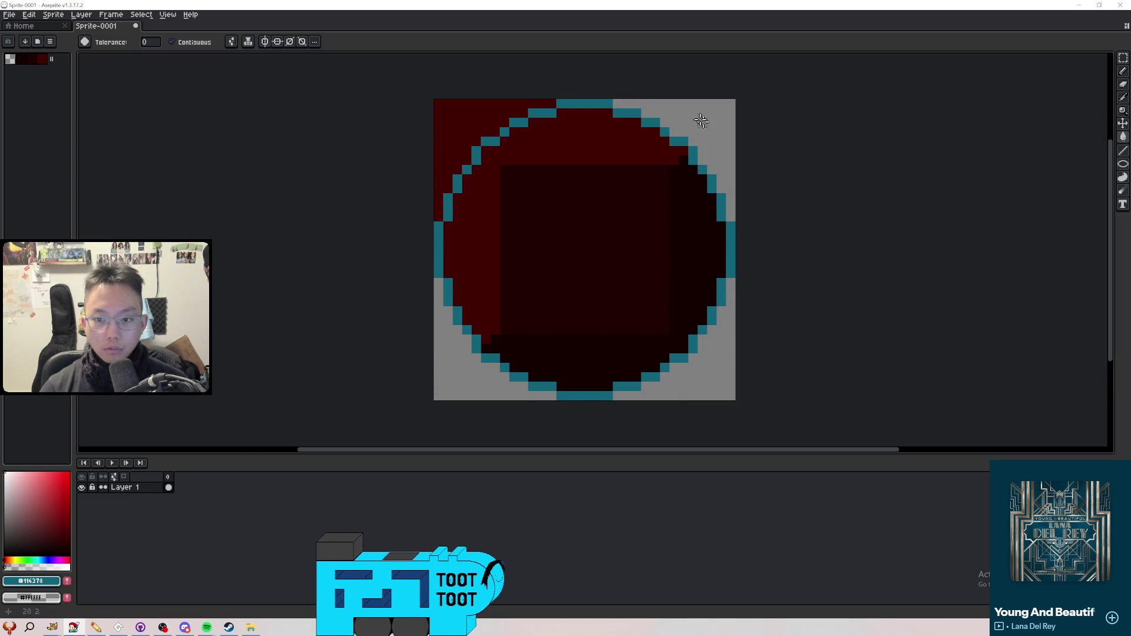
{"action": "right_click", "coordinate": [465, 115]}
Trial a global dark-red recolour of the teal outline, undo it, and pick the teal colour again
{"action": "left_click", "coordinate": [601, 342], "text": "alt"}
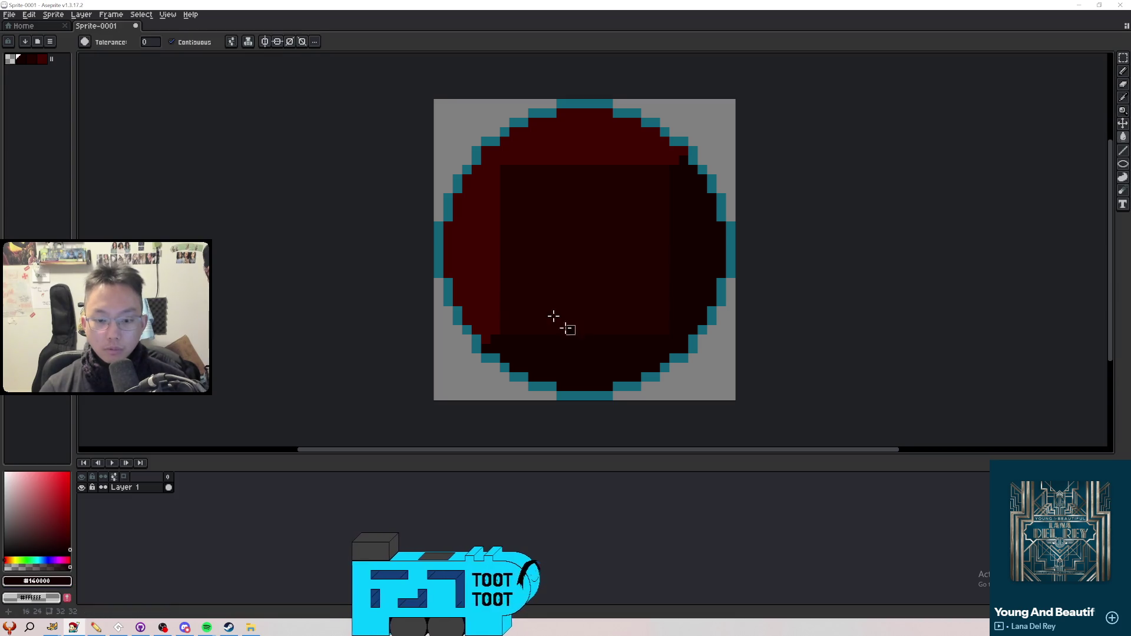
{"action": "right_click", "coordinate": [570, 351], "text": "alt"}
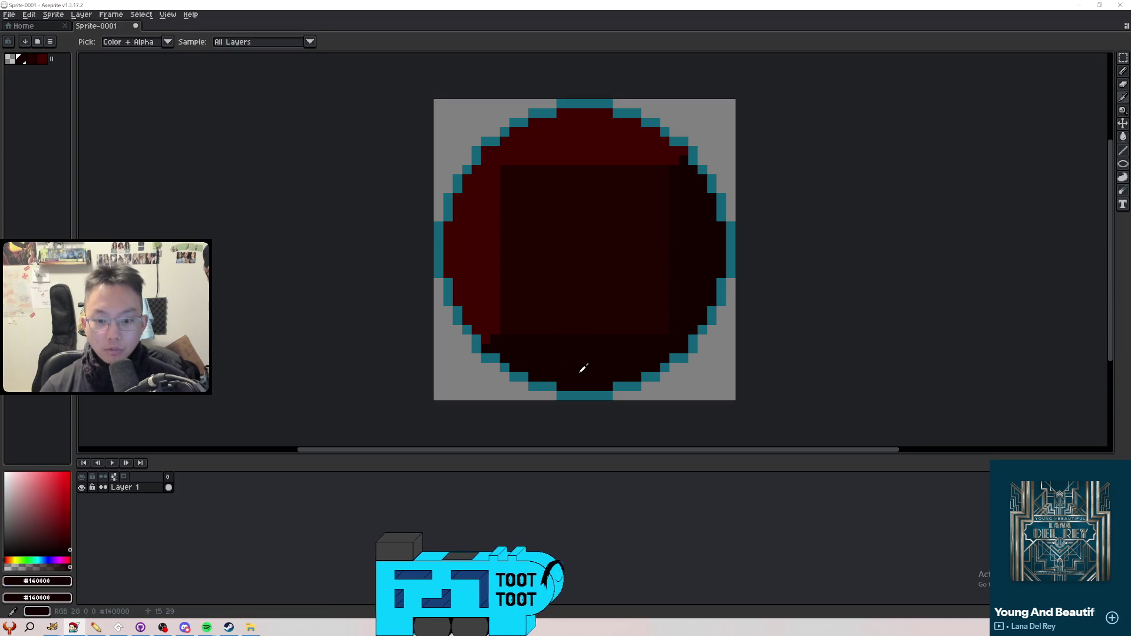
{"action": "left_click", "coordinate": [199, 43]}
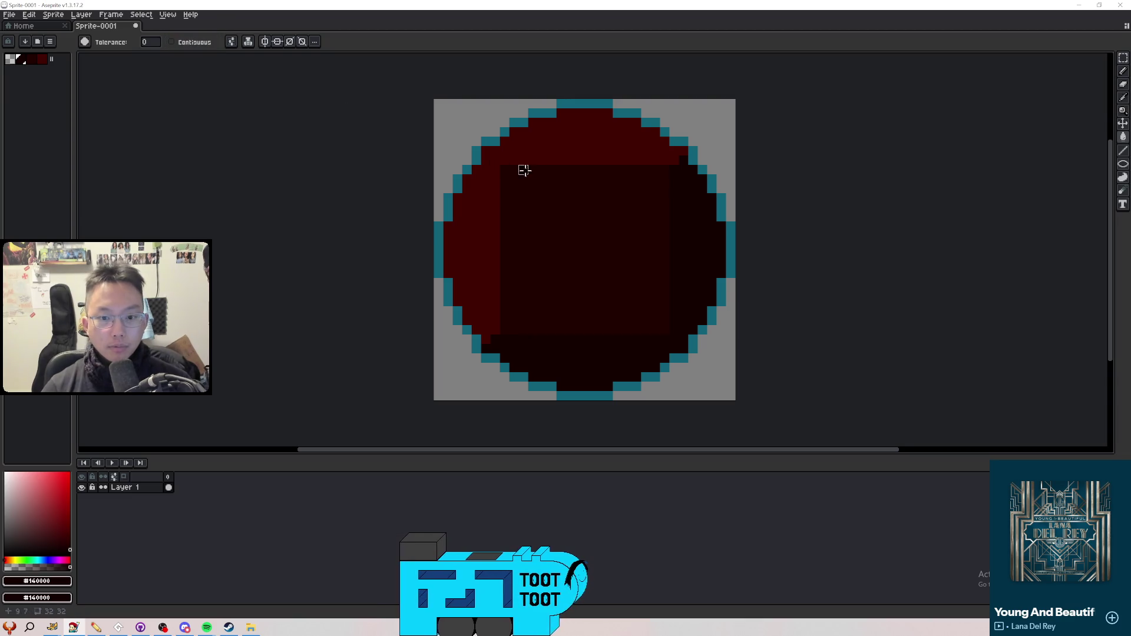
{"action": "left_click", "coordinate": [486, 142]}
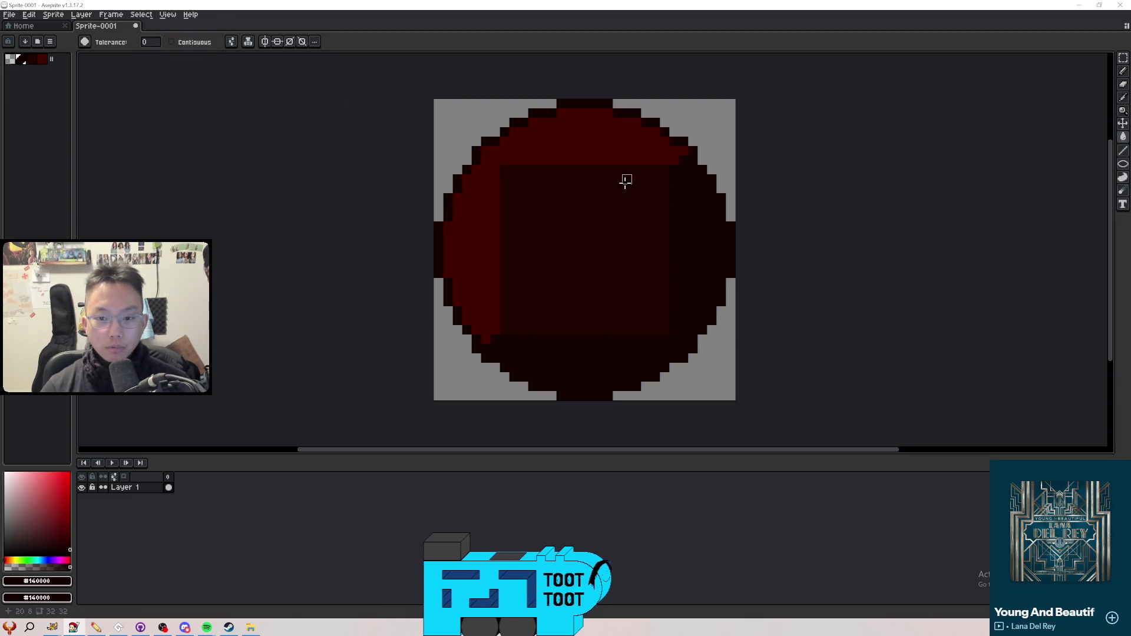
{"action": "left_click", "coordinate": [534, 152], "text": "alt"}
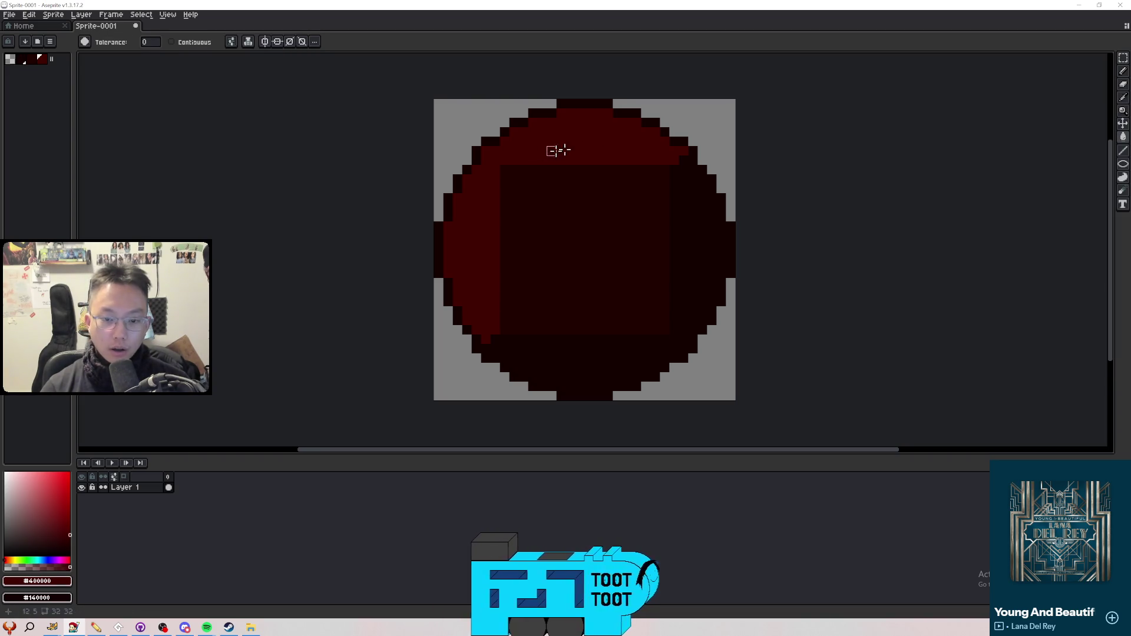
{"action": "key", "text": "ctrl+z"}
{"action": "left_click", "coordinate": [711, 129], "text": "alt"}
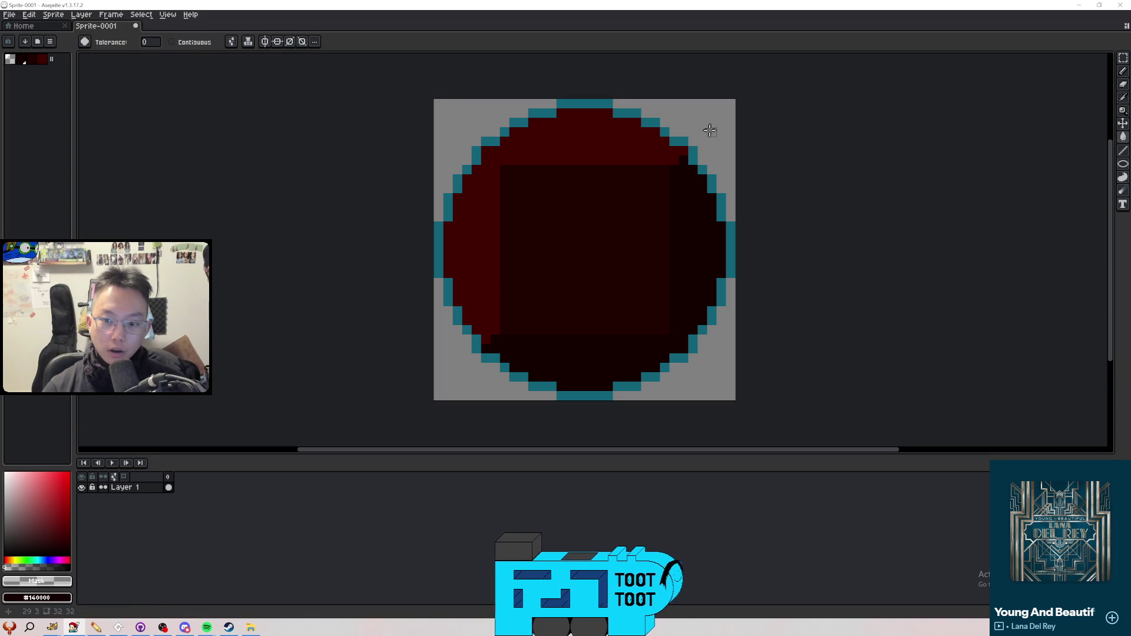
{"action": "left_click", "coordinate": [692, 148], "text": "alt"}
{"action": "left_click", "coordinate": [1125, 168]}
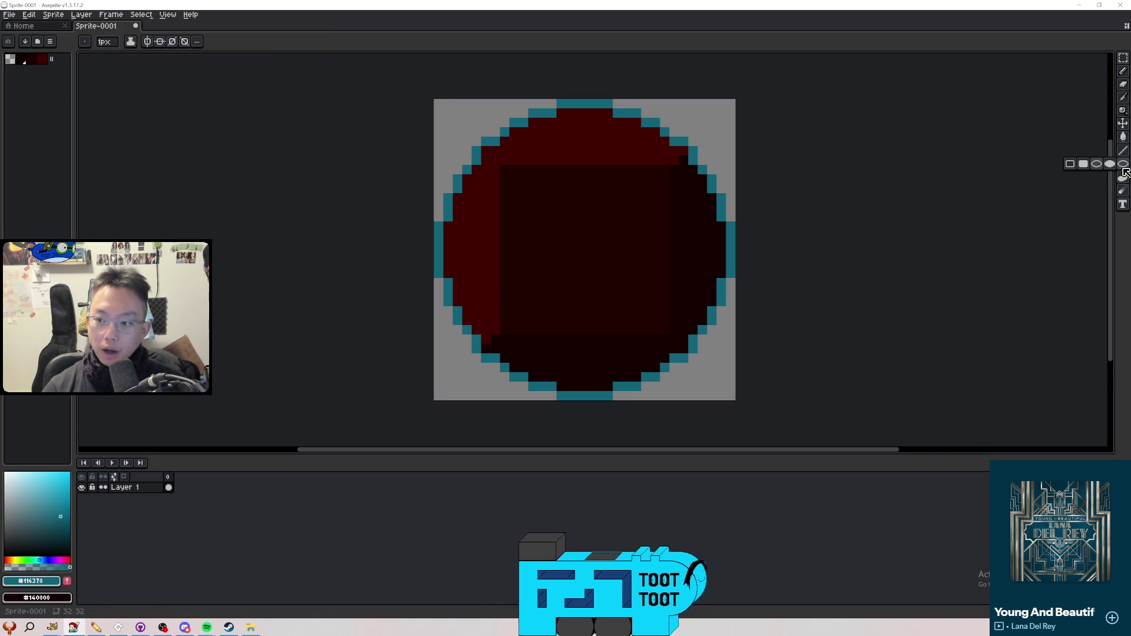
Draw a 19x19 teal ring centred inside the big circle
{"action": "left_click_drag", "start_coordinate": [507, 171], "coordinate": [664, 341]}
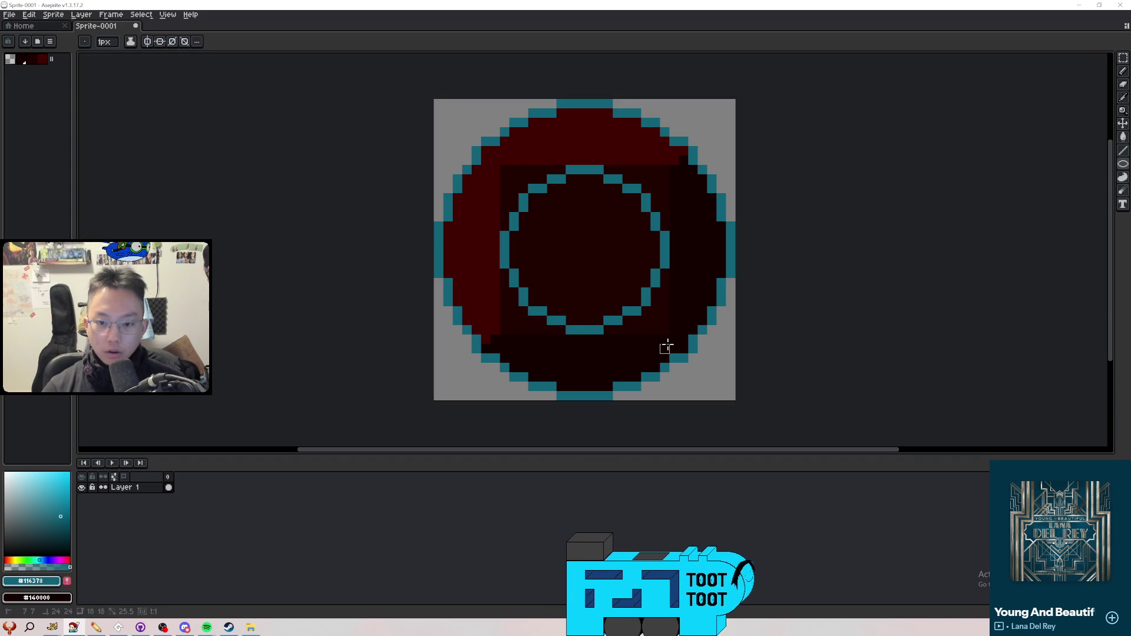
{"action": "key", "text": "ctrl+z"}
{"action": "left_click_drag", "start_coordinate": [495, 159], "coordinate": [684, 339]}
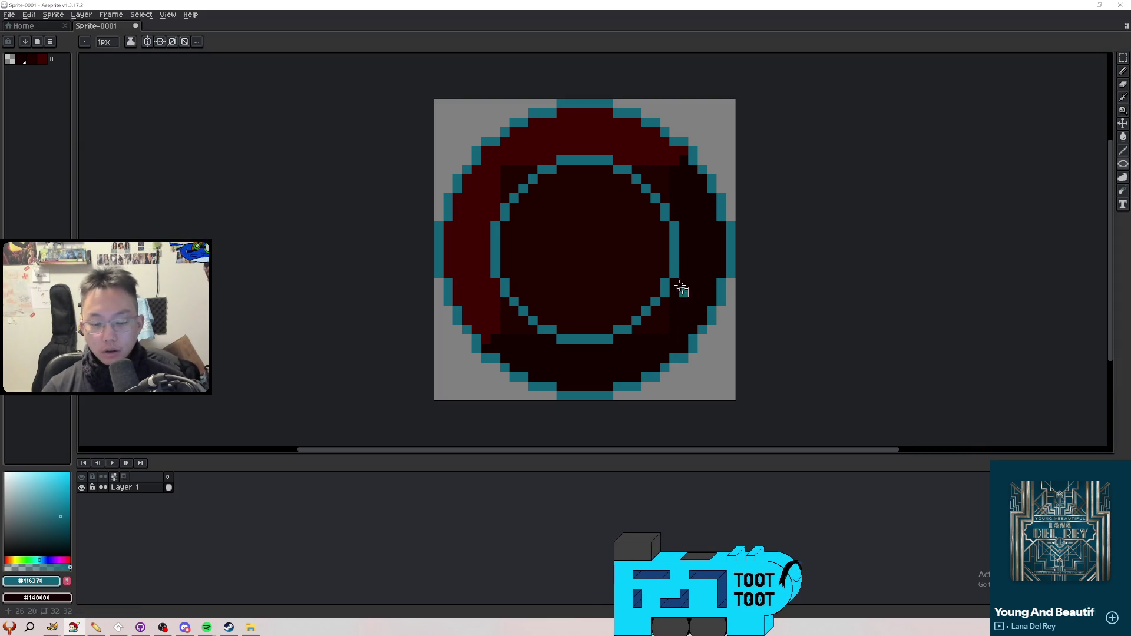
Trial a dark red #400000 fill of the inner circle, undo it, and restore contiguous filling
{"action": "key", "text": "i"}
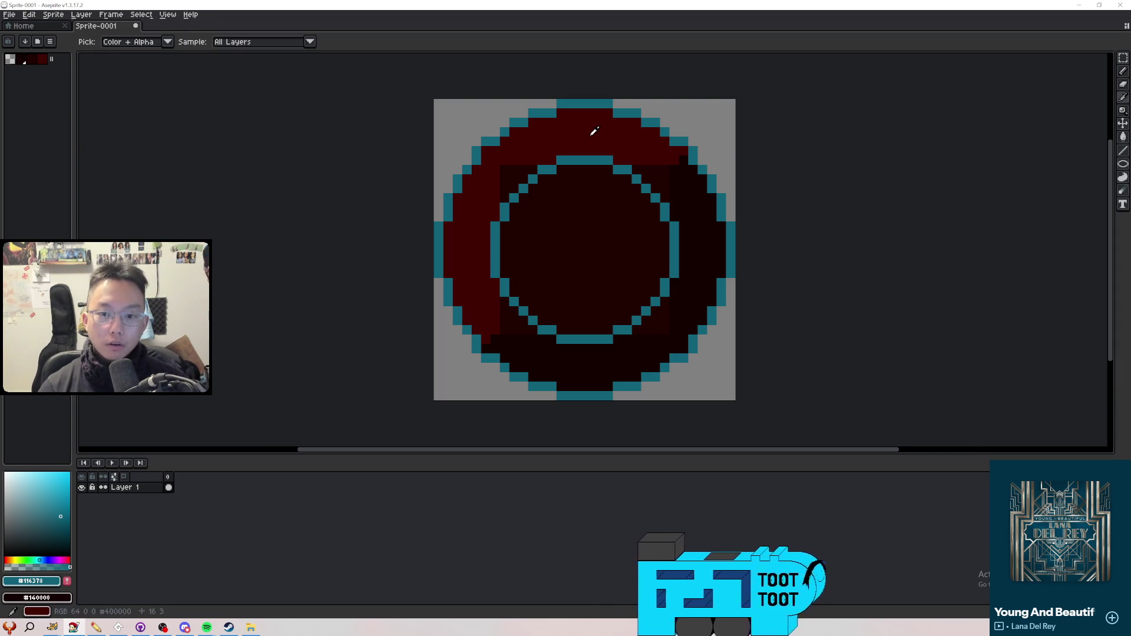
{"action": "left_click", "coordinate": [592, 134], "text": "alt"}
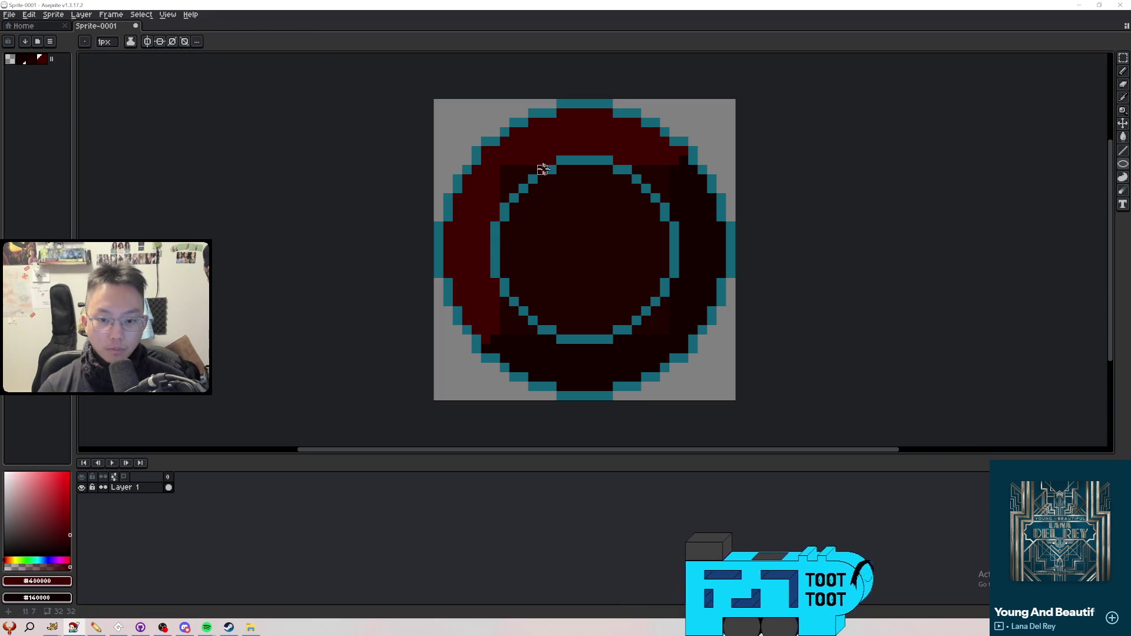
{"action": "key", "text": "g"}
{"action": "left_click", "coordinate": [513, 180]}
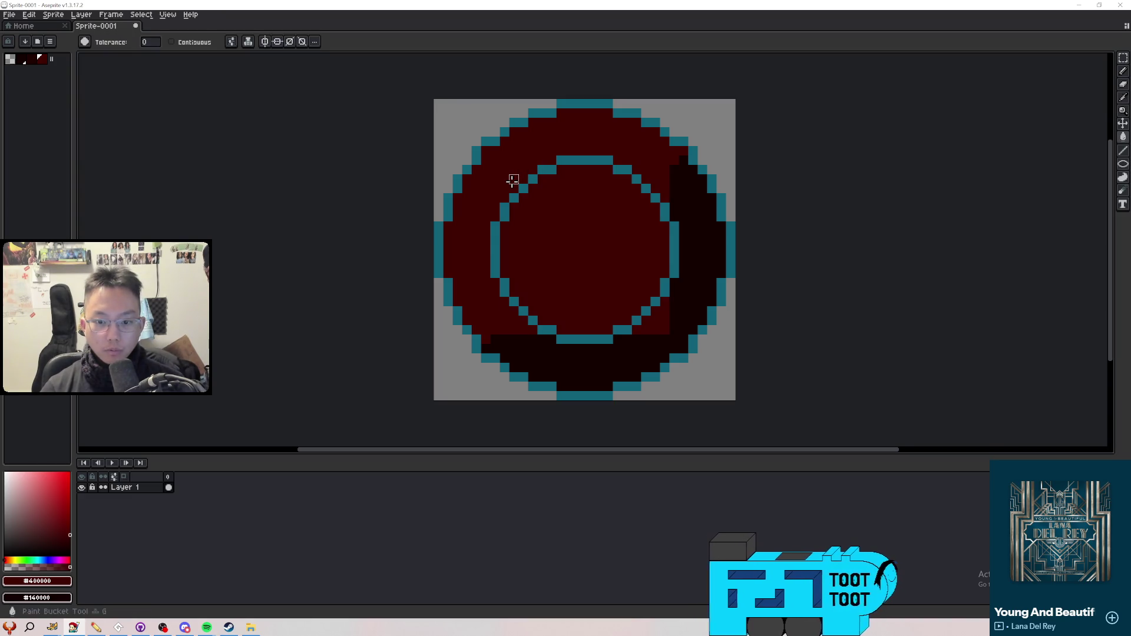
{"action": "key", "text": "ctrl+z"}
{"action": "left_click", "coordinate": [172, 42]}
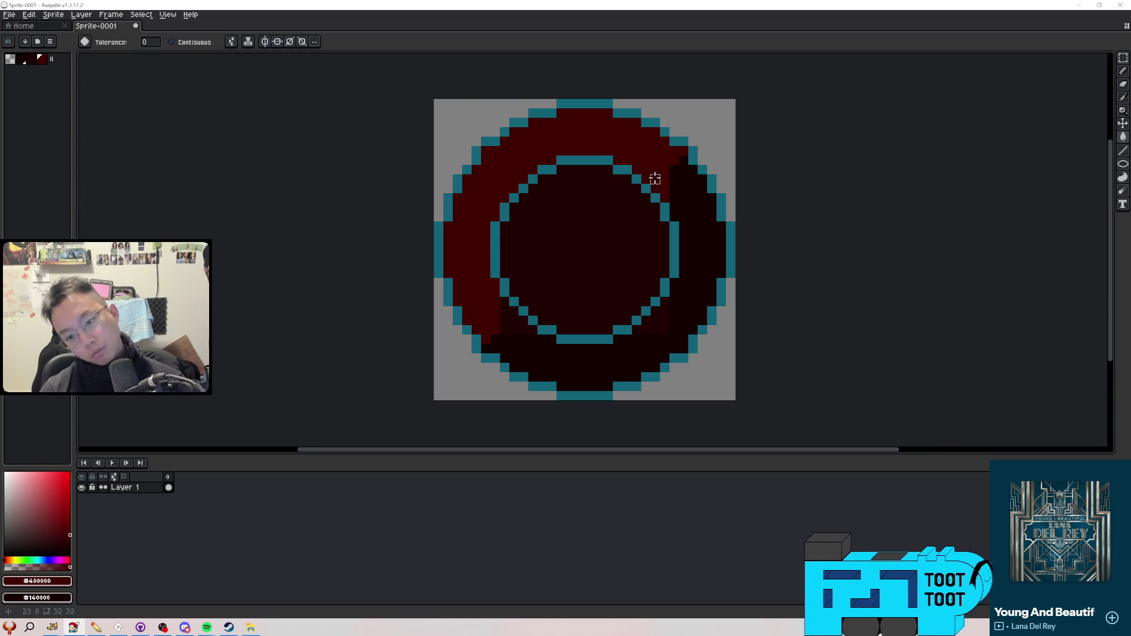
{"action": "left_click", "coordinate": [568, 347], "text": "alt"}
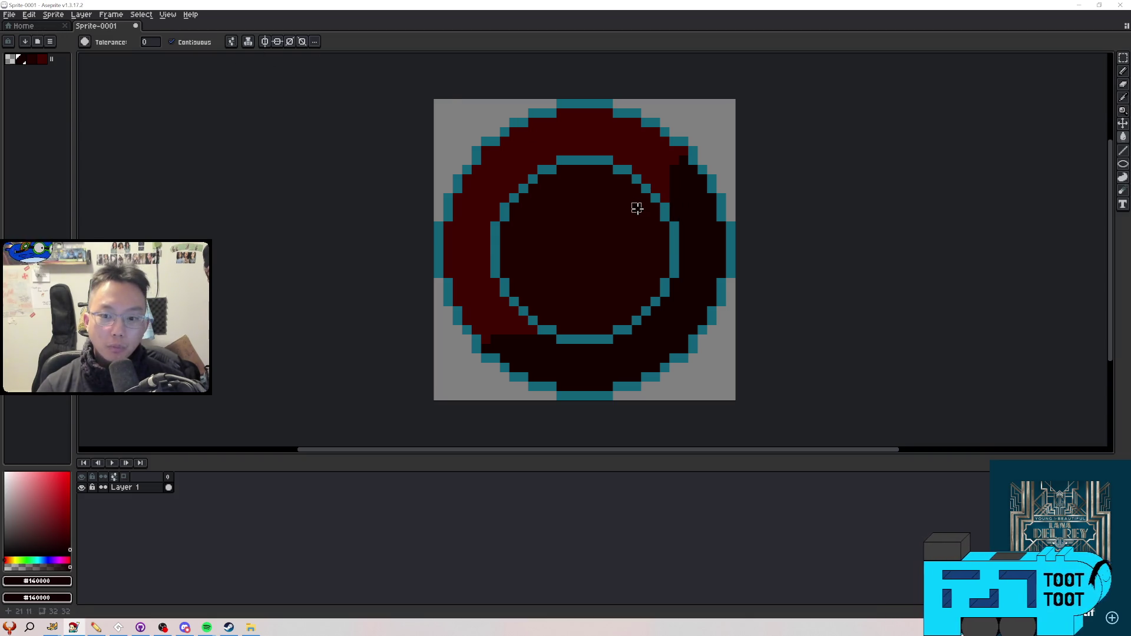
{"action": "scroll", "coordinate": [559, 193], "scroll_direction": "down", "scroll_amount": 1}
{"action": "scroll", "coordinate": [561, 192], "scroll_direction": "up", "scroll_amount": 1}
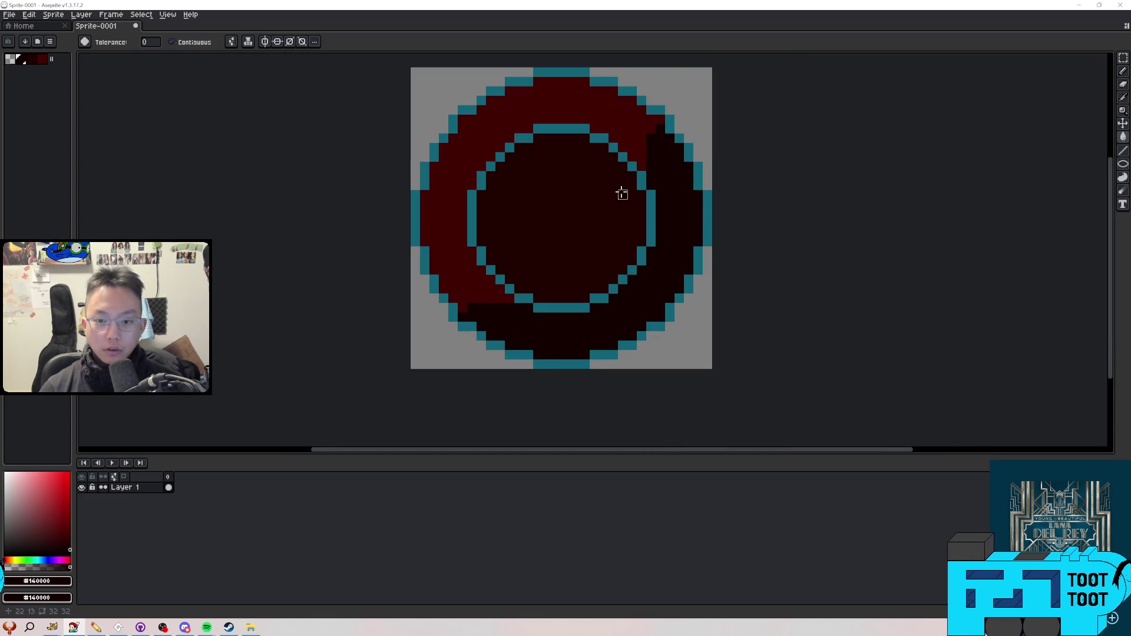
{"action": "scroll", "coordinate": [588, 212], "scroll_direction": "down", "scroll_amount": 1}
{"action": "scroll", "coordinate": [577, 232], "scroll_direction": "up", "scroll_amount": 1}
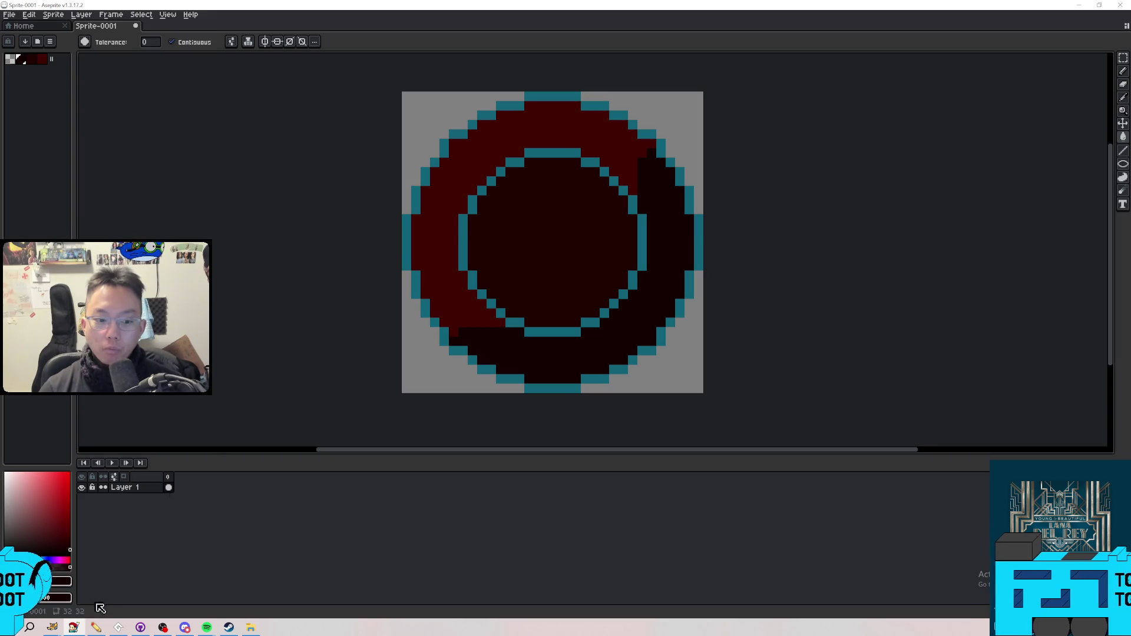
{"action": "left_click", "coordinate": [162, 626]}
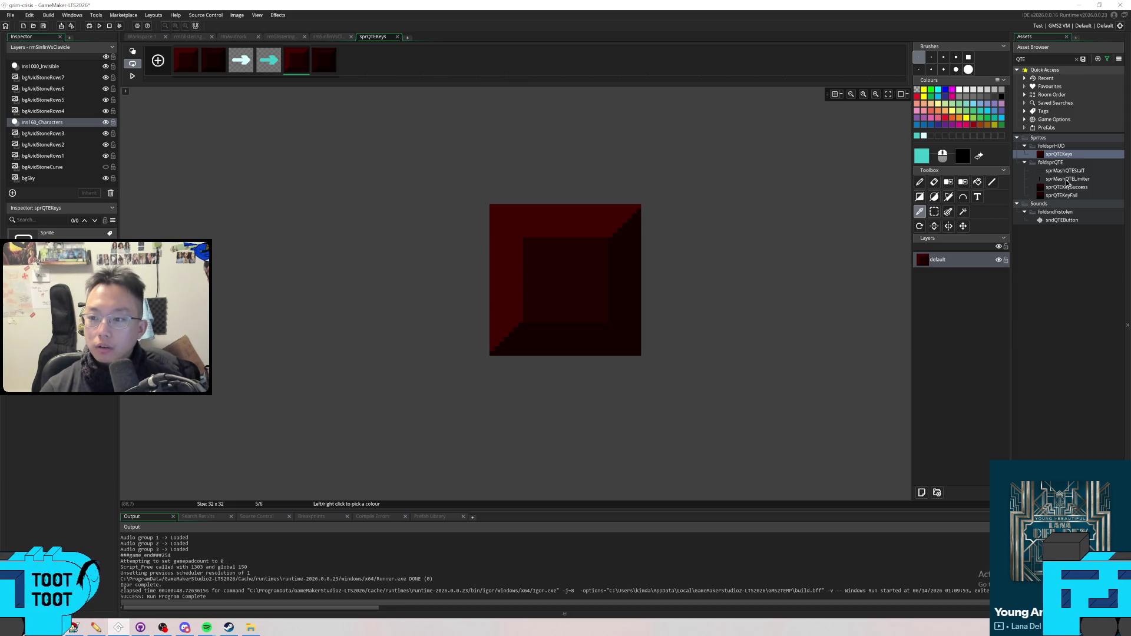
Clear the asset search, open sprPauseMenuControllerButtons and step through frames to frame 29's red ball
{"action": "left_click", "coordinate": [1076, 58]}
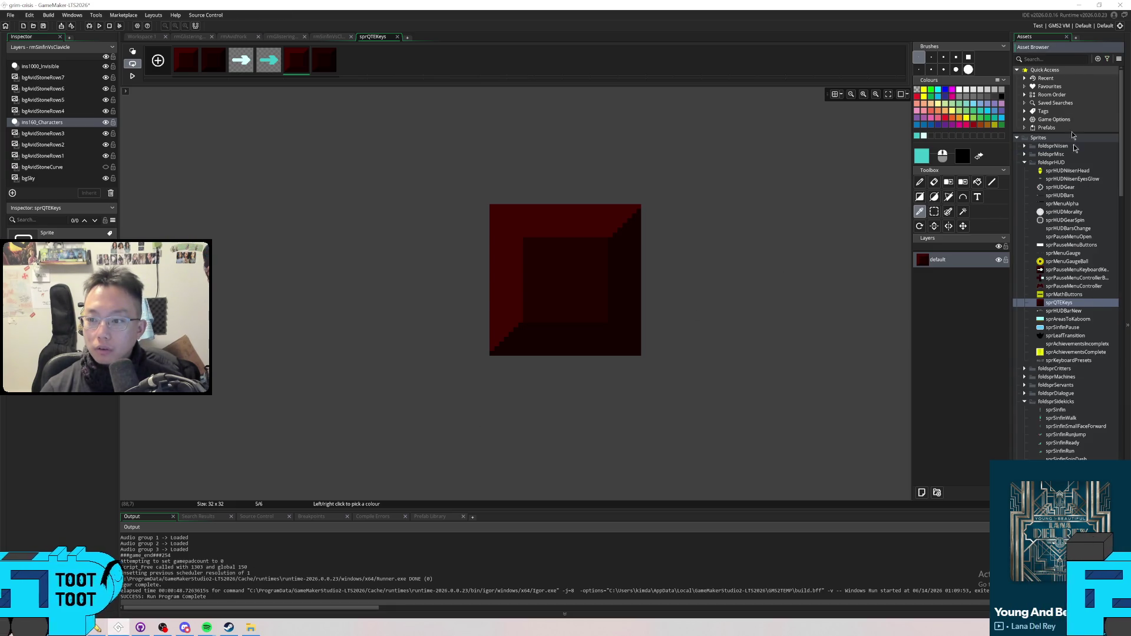
{"action": "scroll", "coordinate": [1087, 304], "scroll_direction": "down", "scroll_amount": 1}
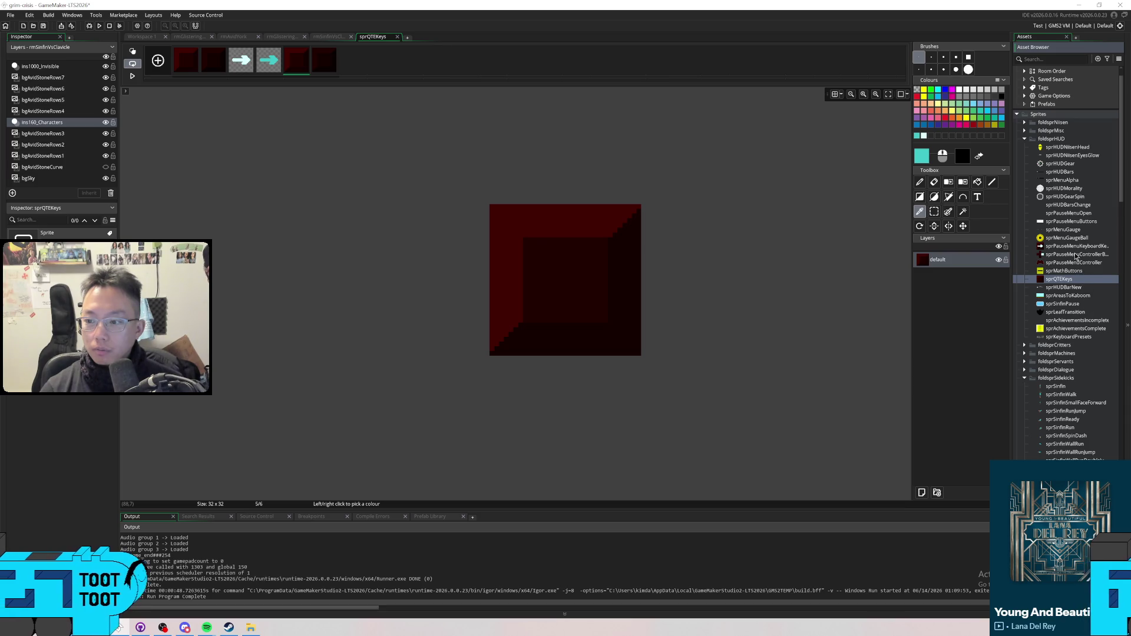
{"action": "double_click", "coordinate": [1076, 255]}
{"action": "left_click", "coordinate": [484, 375]}
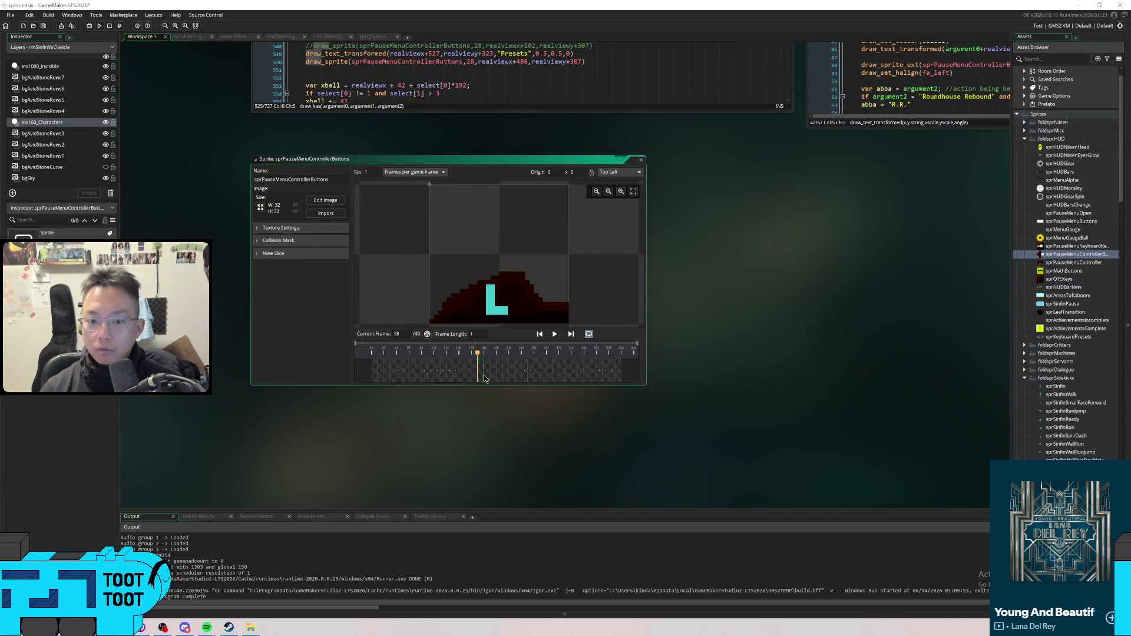
{"action": "key", "text": "Right"}
{"action": "key", "text": "Left"}
{"action": "key", "text": "Left"}
{"action": "key", "text": "Left"}
{"action": "key", "text": "Left"}
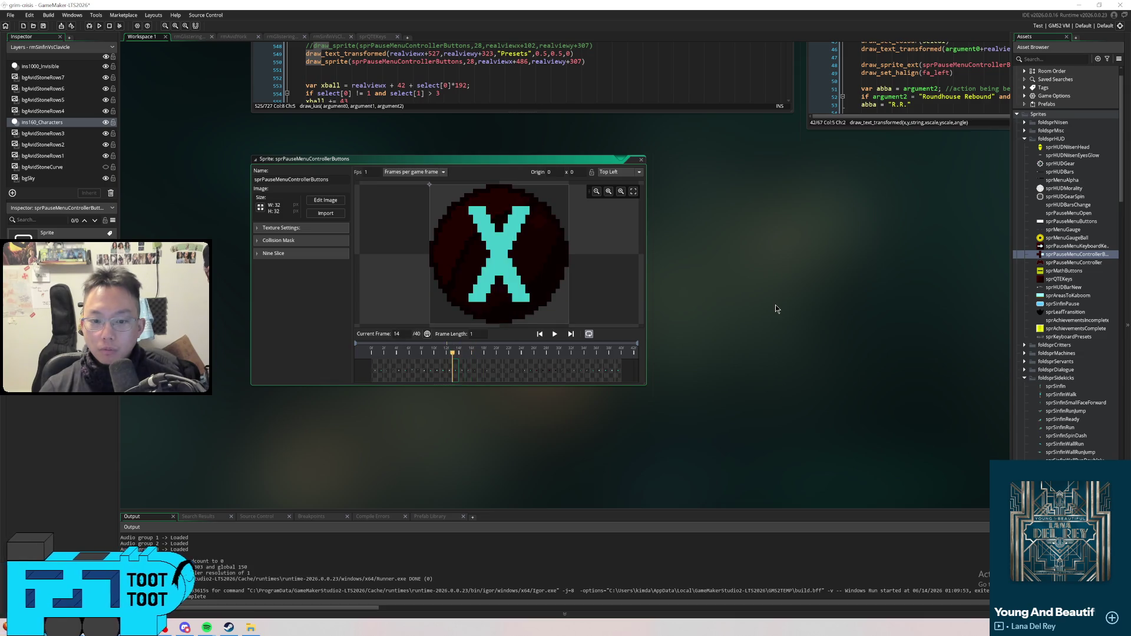
{"action": "key", "text": "Right"}
{"action": "key", "text": "Right"}
{"action": "key", "text": "Right"}
{"action": "key", "text": "Right"}
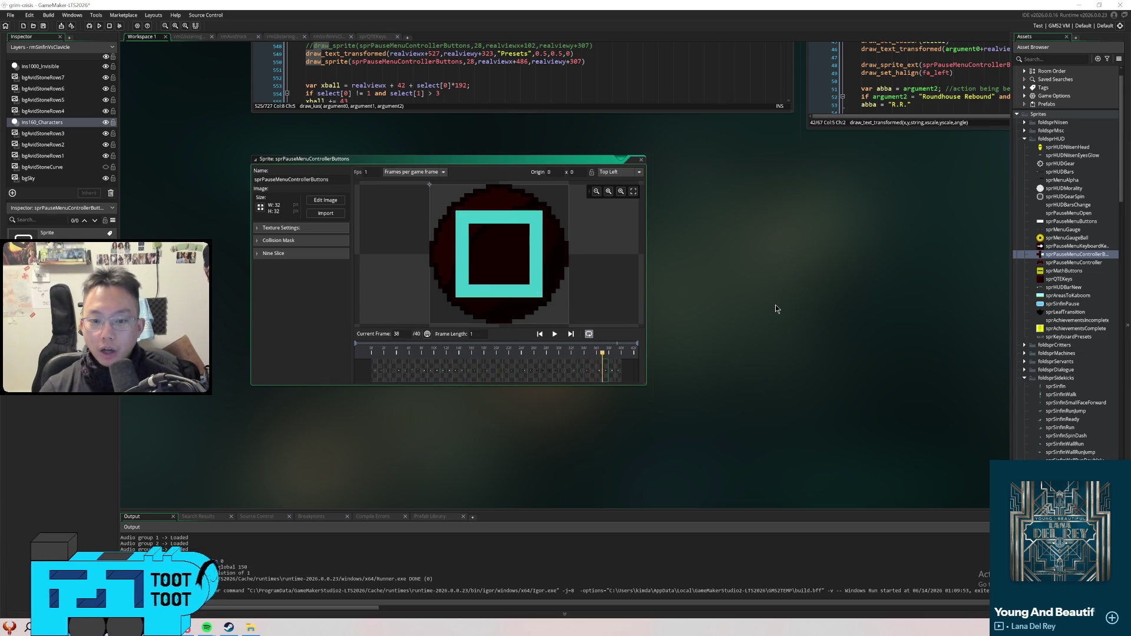
{"action": "key", "text": "Left"}
{"action": "key", "text": "Left"}
{"action": "key", "text": "Left"}
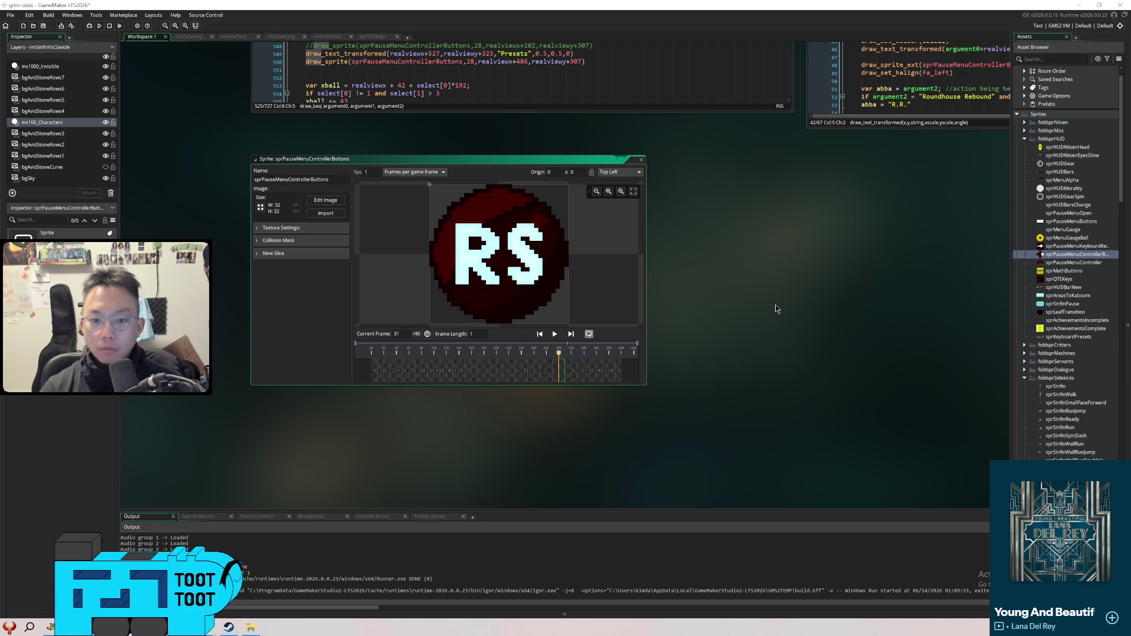
{"action": "key", "text": "Right"}
{"action": "key", "text": "Right"}
{"action": "key", "text": "Left"}
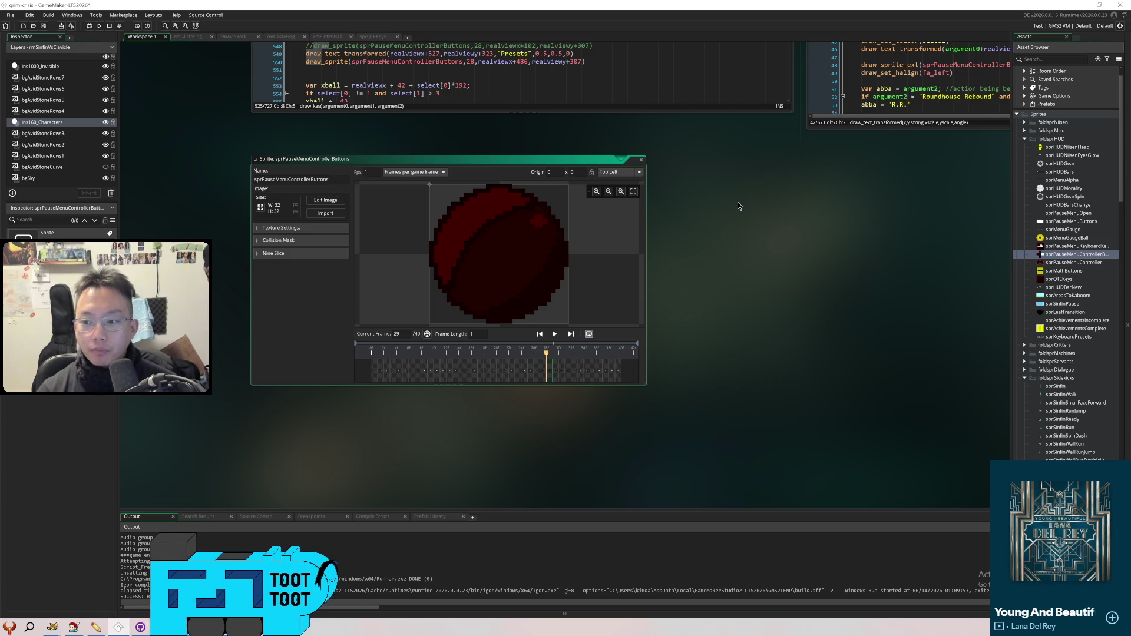
Look at sprQTEKeys' cyan arrow frame, then return to Workspace 1
{"action": "left_click", "coordinate": [392, 39]}
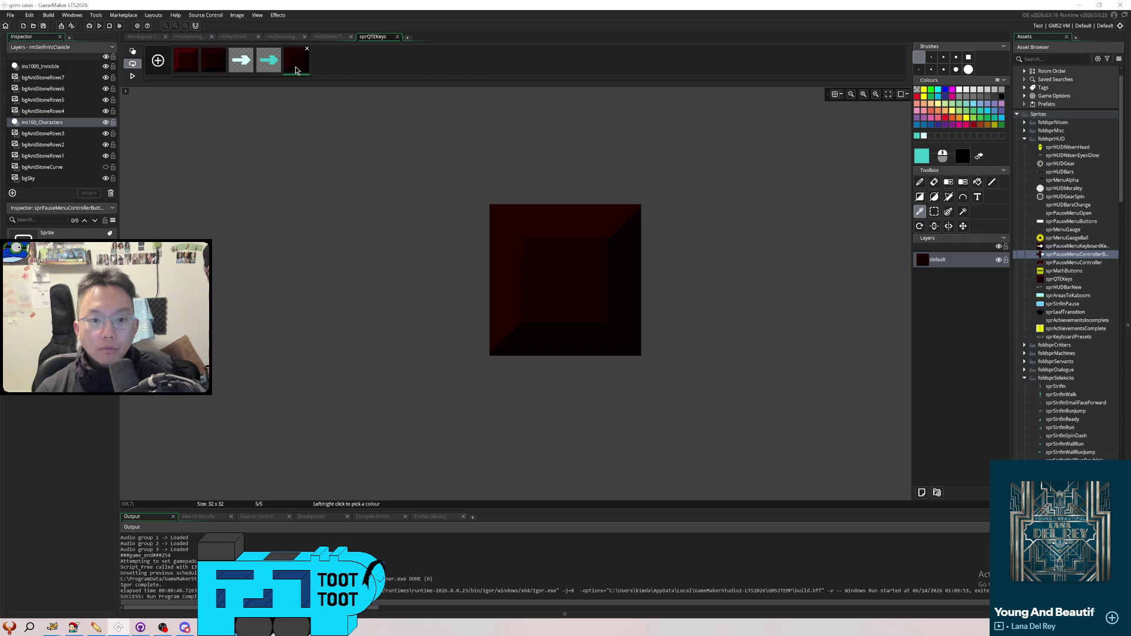
{"action": "left_click", "coordinate": [268, 60]}
{"action": "left_click", "coordinate": [154, 39]}
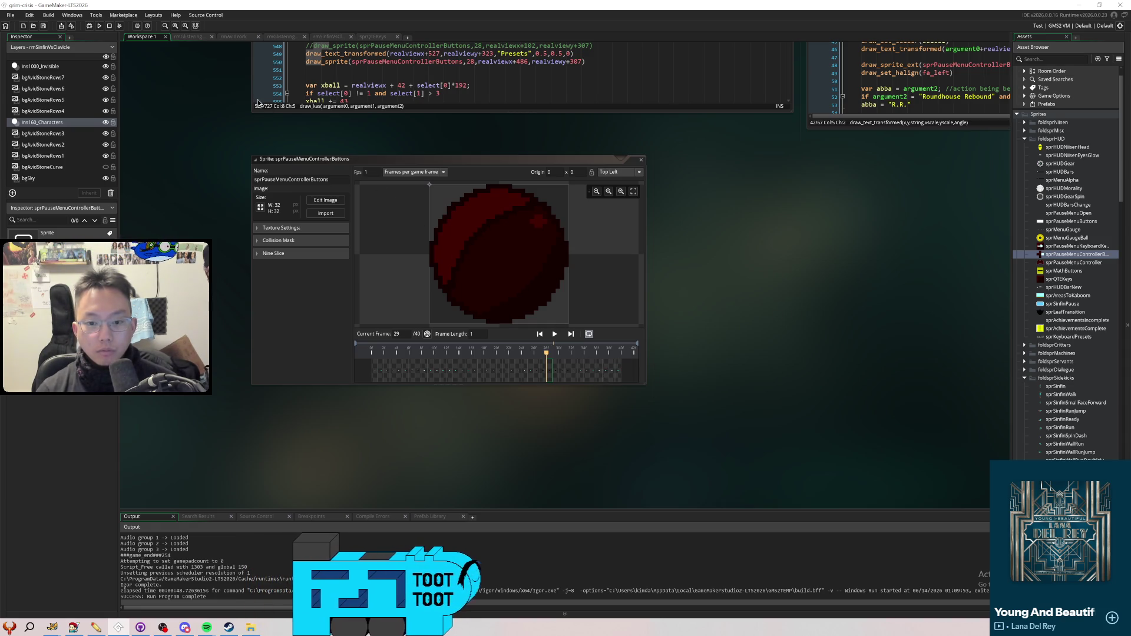
{"action": "scroll", "coordinate": [245, 201], "scroll_direction": "up", "scroll_amount": 5}
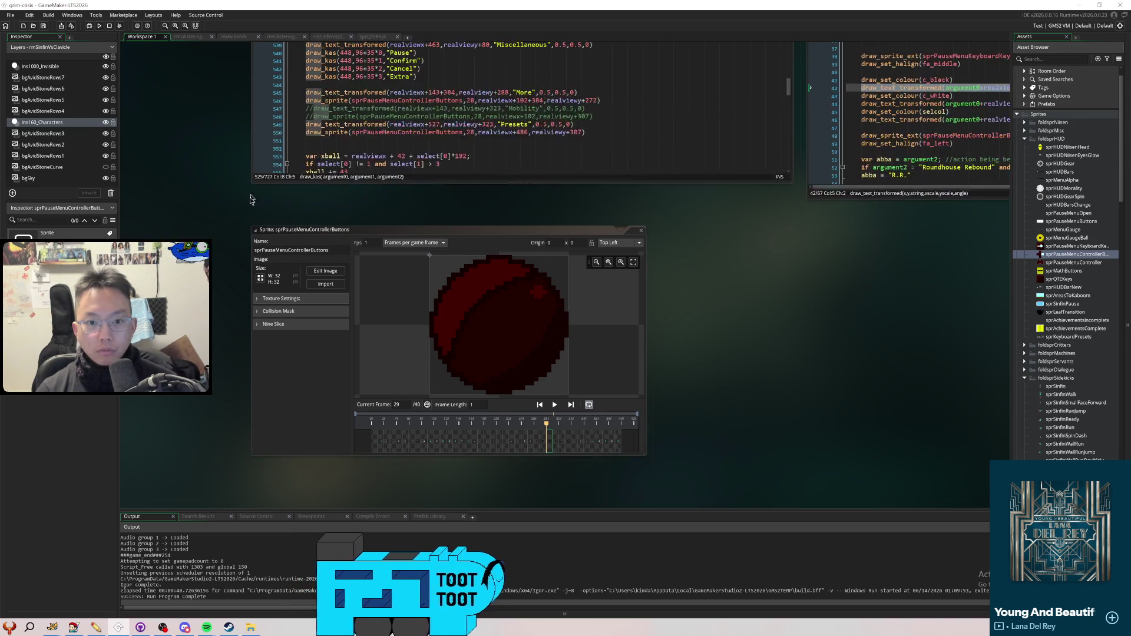
Close the controller buttons sprite, options_remapping, options_controls and objClaviclePole editors
{"action": "scroll", "coordinate": [236, 227], "scroll_direction": "down", "scroll_amount": 2}
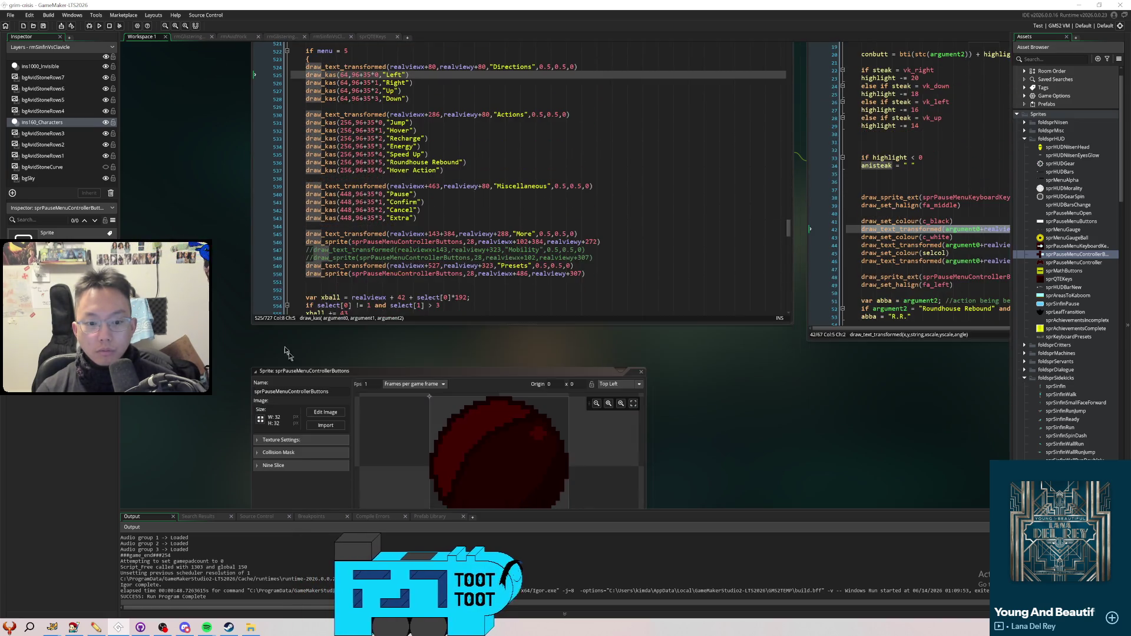
{"action": "left_click", "coordinate": [325, 392]}
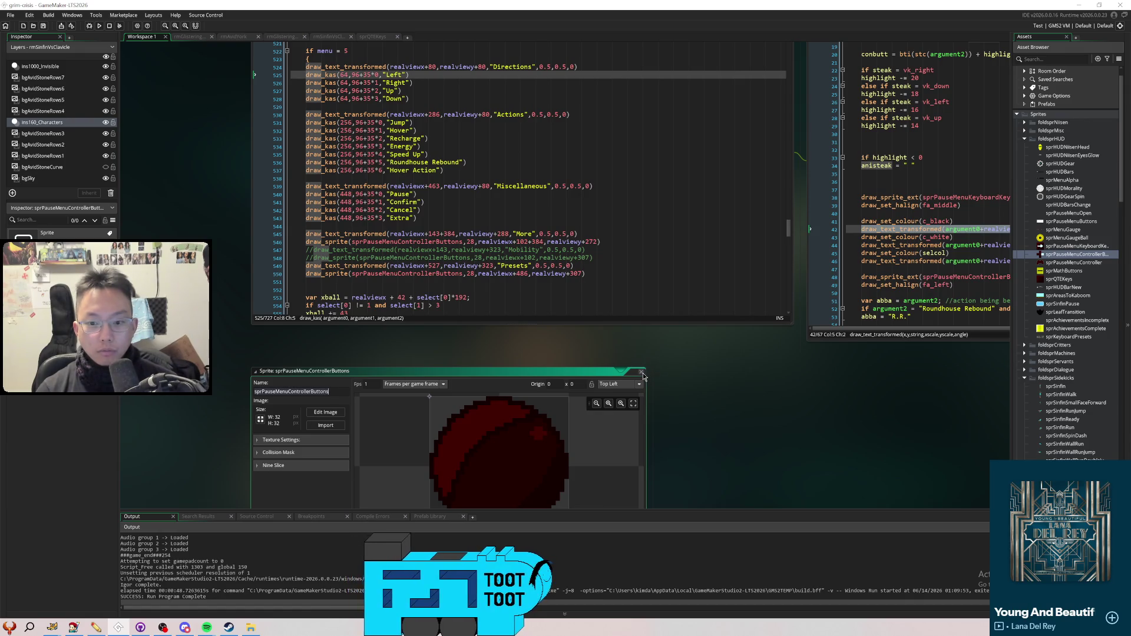
{"action": "left_click", "coordinate": [641, 373]}
{"action": "scroll", "coordinate": [766, 235], "scroll_direction": "up", "scroll_amount": 3}
{"action": "left_click", "coordinate": [788, 176]}
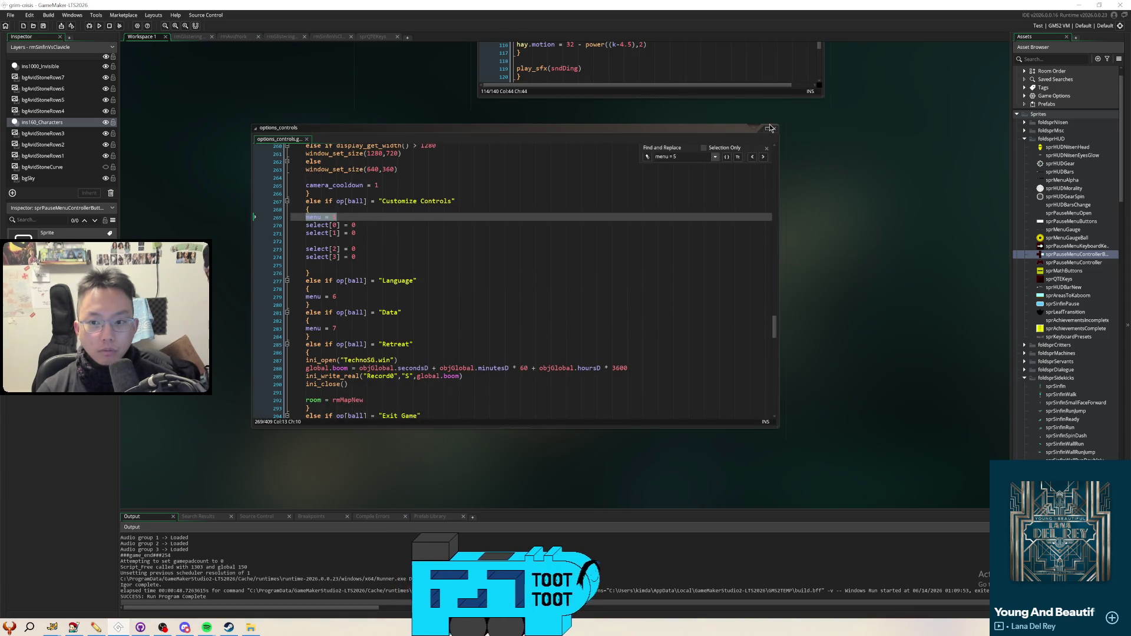
{"action": "left_click", "coordinate": [770, 128]}
{"action": "scroll", "coordinate": [926, 291], "scroll_direction": "up", "scroll_amount": 4}
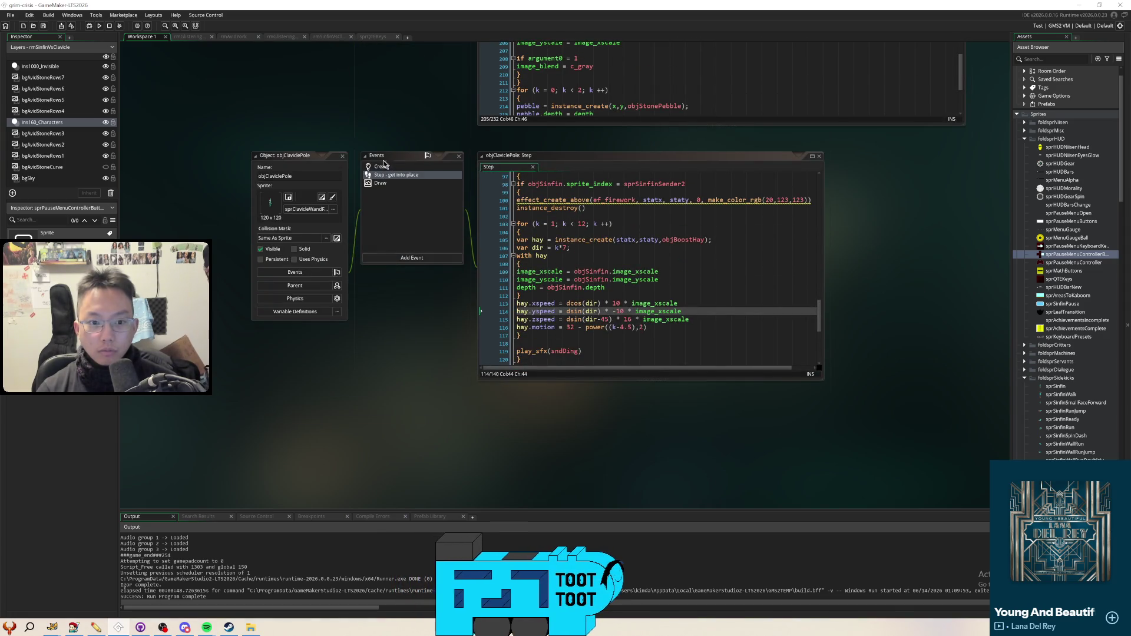
{"action": "left_click", "coordinate": [343, 155]}
{"action": "scroll", "coordinate": [413, 212], "scroll_direction": "up", "scroll_amount": 5}
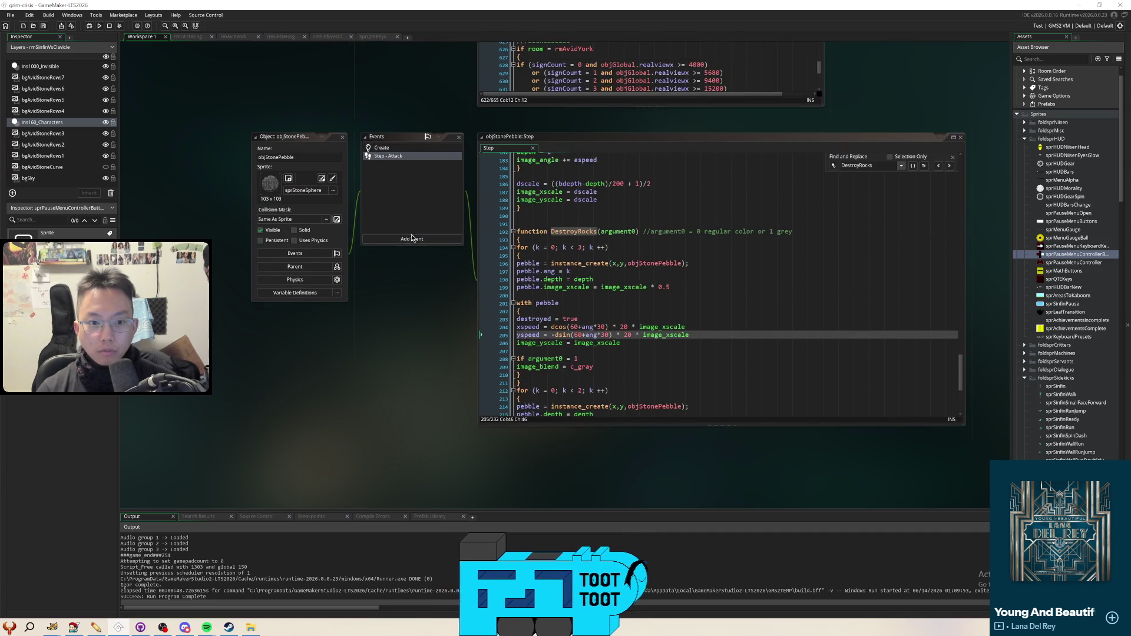
Close the objStonePebble, objSinfin, scrSinfinBoost, sprQTEKeys and objClavicleBoss2 editors
{"action": "left_click", "coordinate": [342, 137]}
{"action": "scroll", "coordinate": [390, 220], "scroll_direction": "up", "scroll_amount": 5}
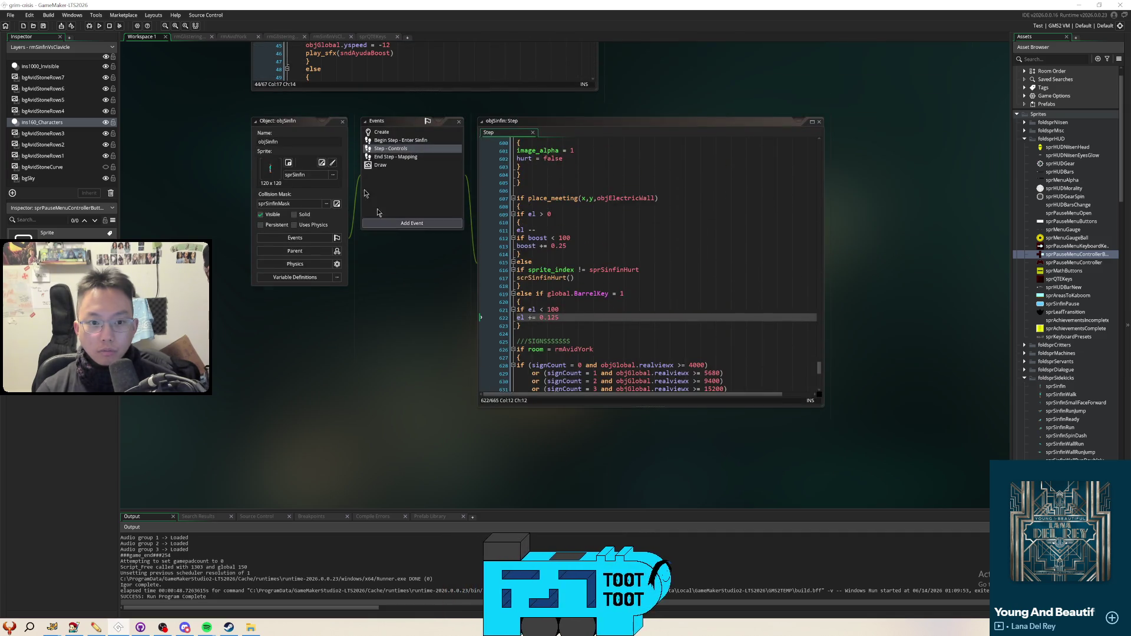
{"action": "left_click", "coordinate": [342, 121]}
{"action": "scroll", "coordinate": [235, 236], "scroll_direction": "up", "scroll_amount": 5}
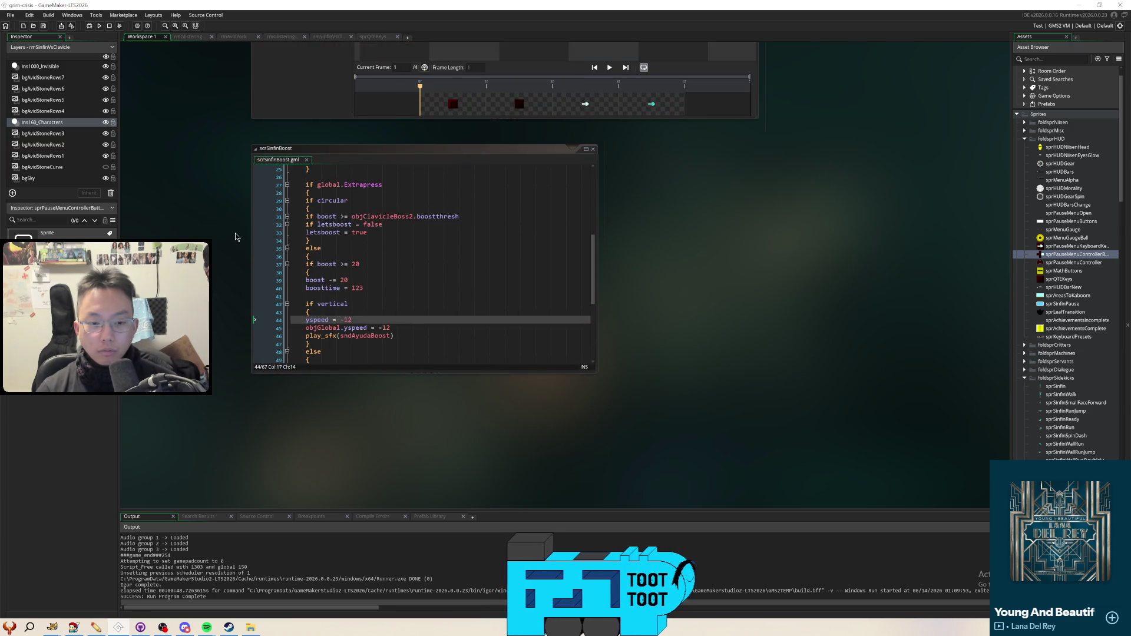
{"action": "left_click", "coordinate": [590, 201]}
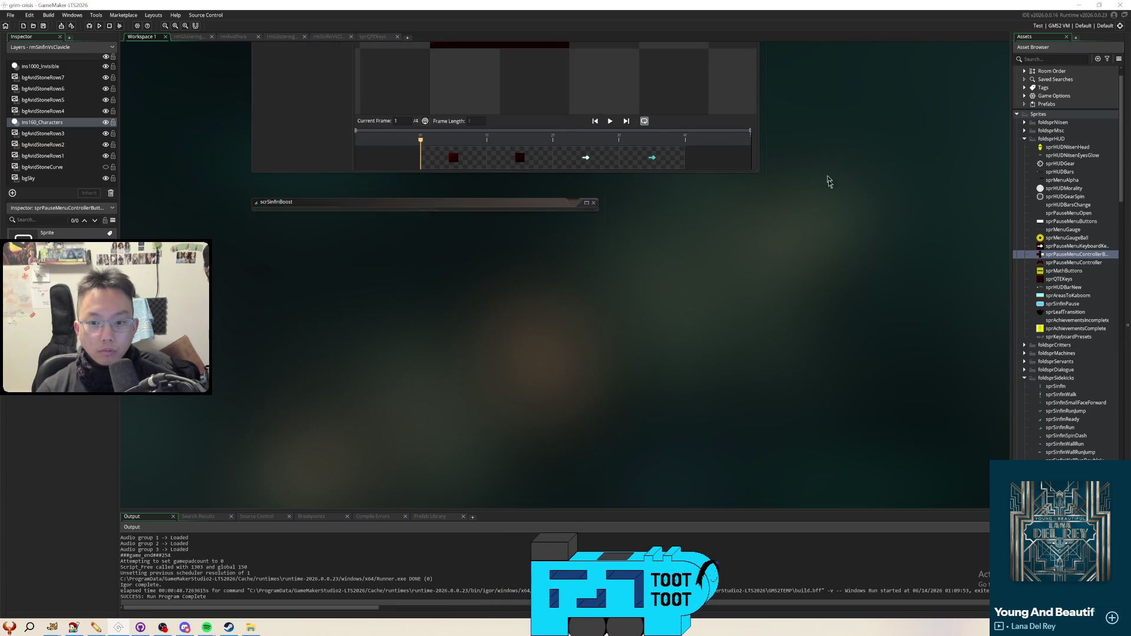
{"action": "scroll", "coordinate": [826, 177], "scroll_direction": "up", "scroll_amount": 5}
{"action": "left_click", "coordinate": [755, 159]}
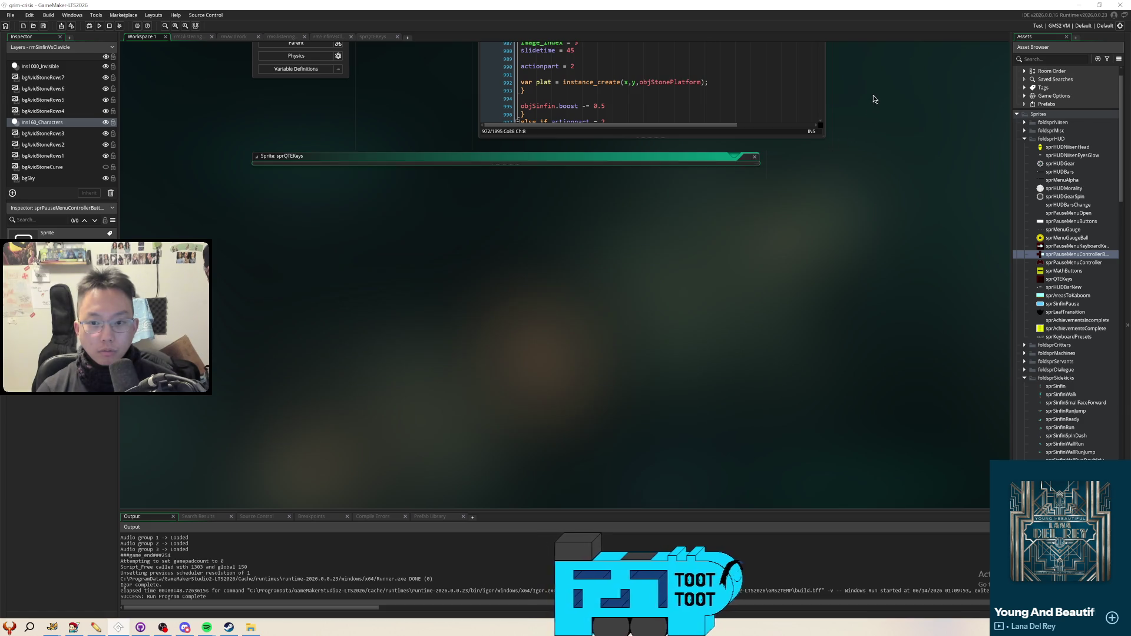
{"action": "scroll", "coordinate": [883, 212], "scroll_direction": "up", "scroll_amount": 4}
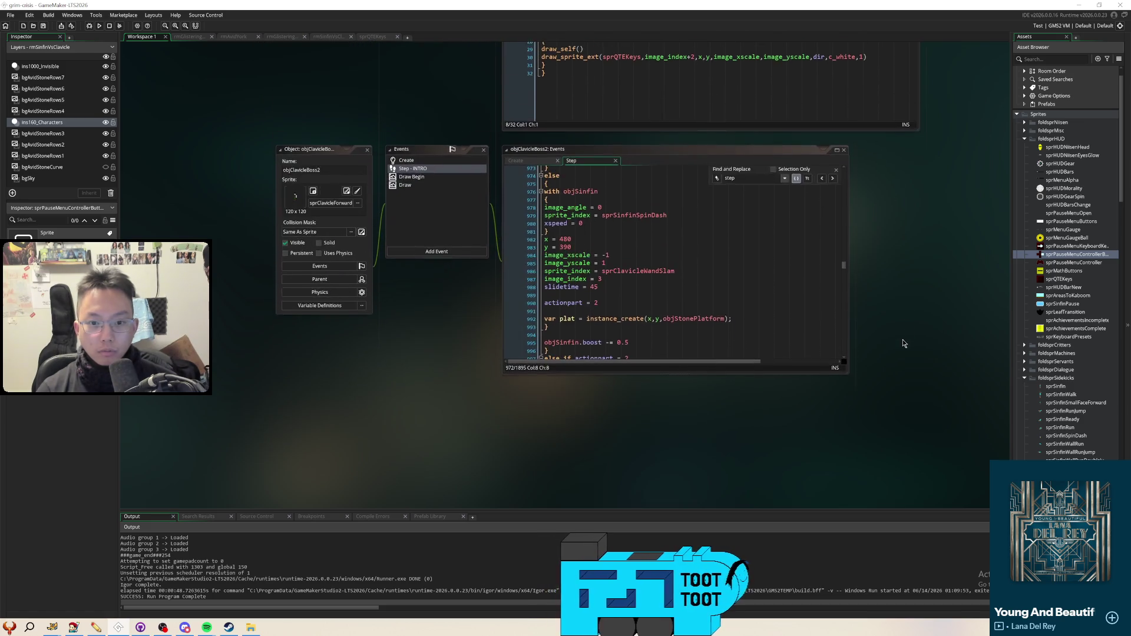
{"action": "left_click", "coordinate": [370, 156]}
{"action": "scroll", "coordinate": [388, 419], "scroll_direction": "up", "scroll_amount": 5}
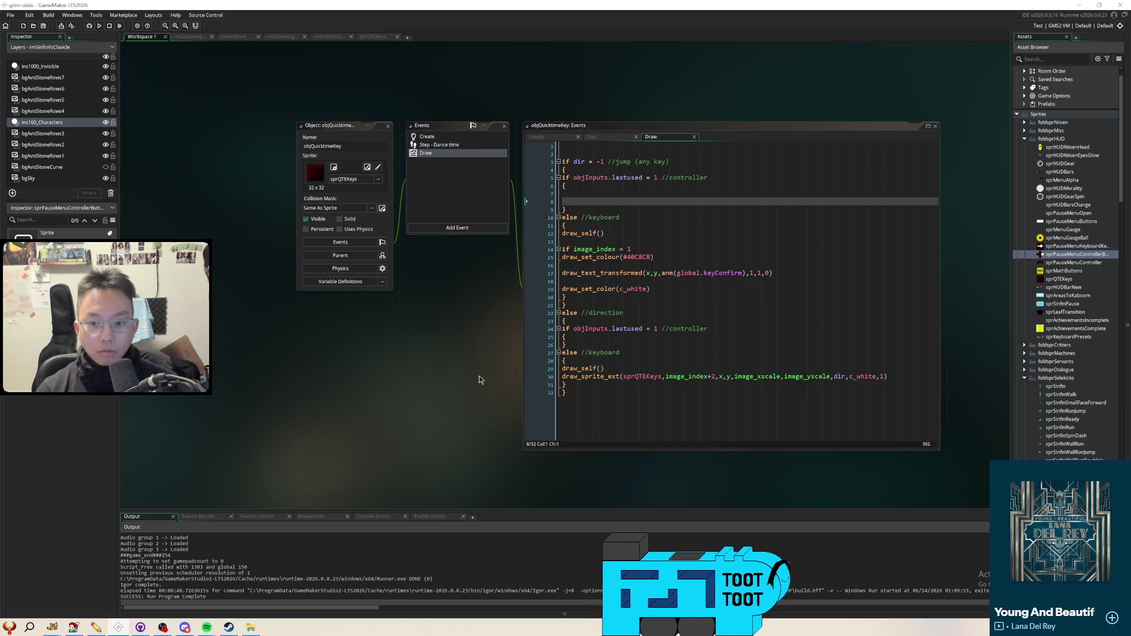
Insert a blank line after the opening brace of the direction branch's controller block
{"action": "left_click_drag", "start_coordinate": [479, 380], "coordinate": [409, 333]}
{"action": "left_click", "coordinate": [619, 156]}
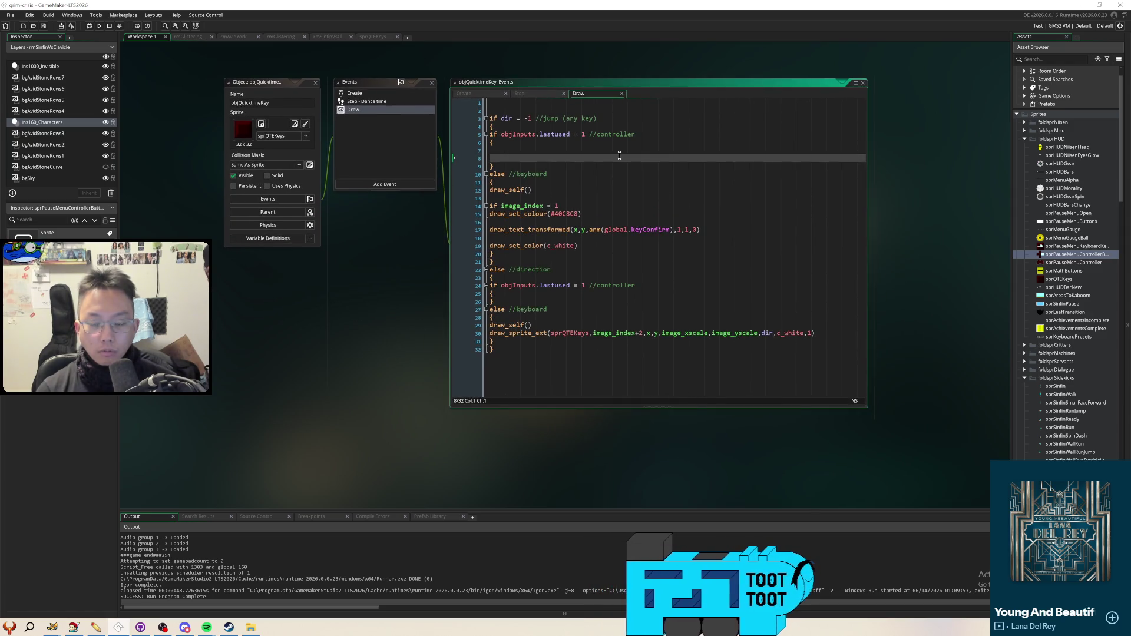
{"action": "left_click", "coordinate": [624, 286]}
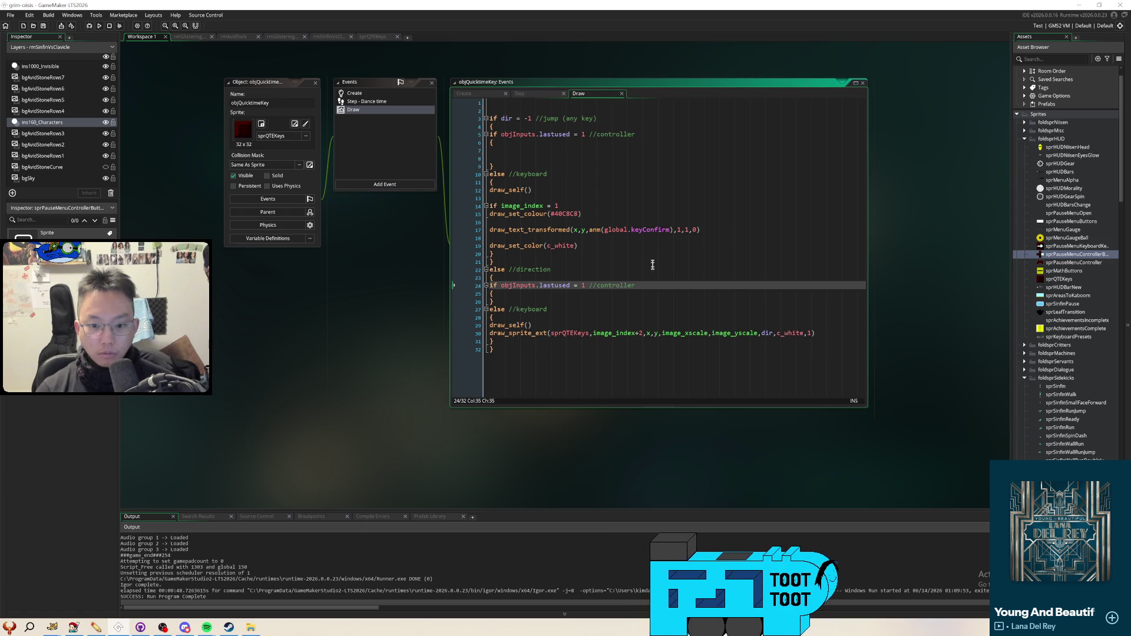
{"action": "key", "text": "Down"}
{"action": "key", "text": "Return"}
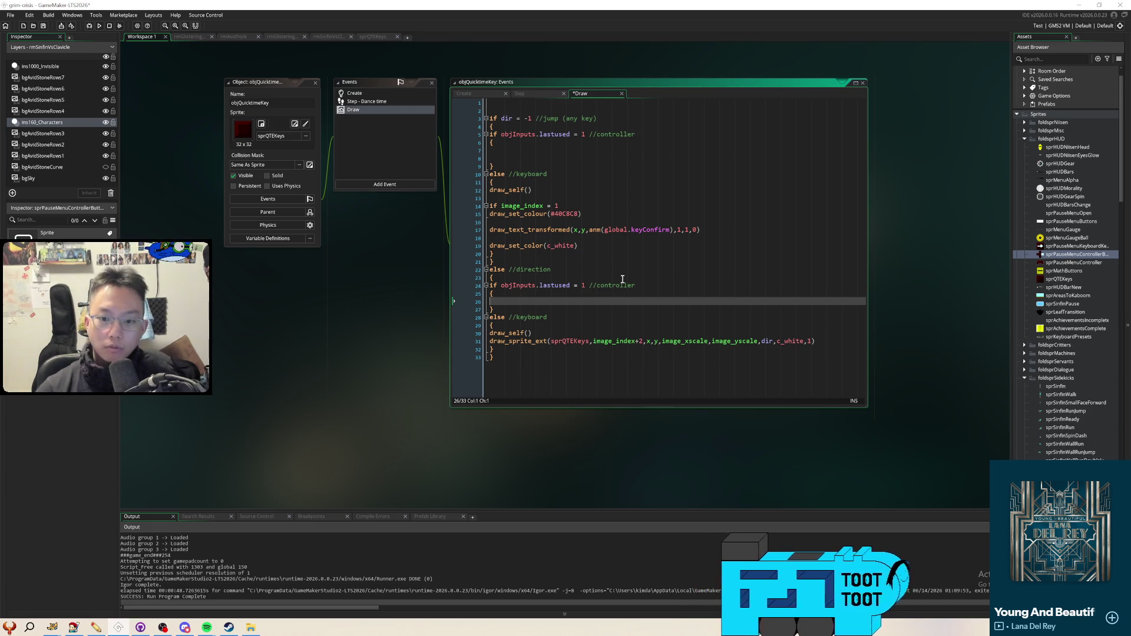
Move the draw_sprite_ext(sprQTEKeys, image_index+2, ...) call out of the keyboard branch to below it
{"action": "left_click", "coordinate": [830, 341]}
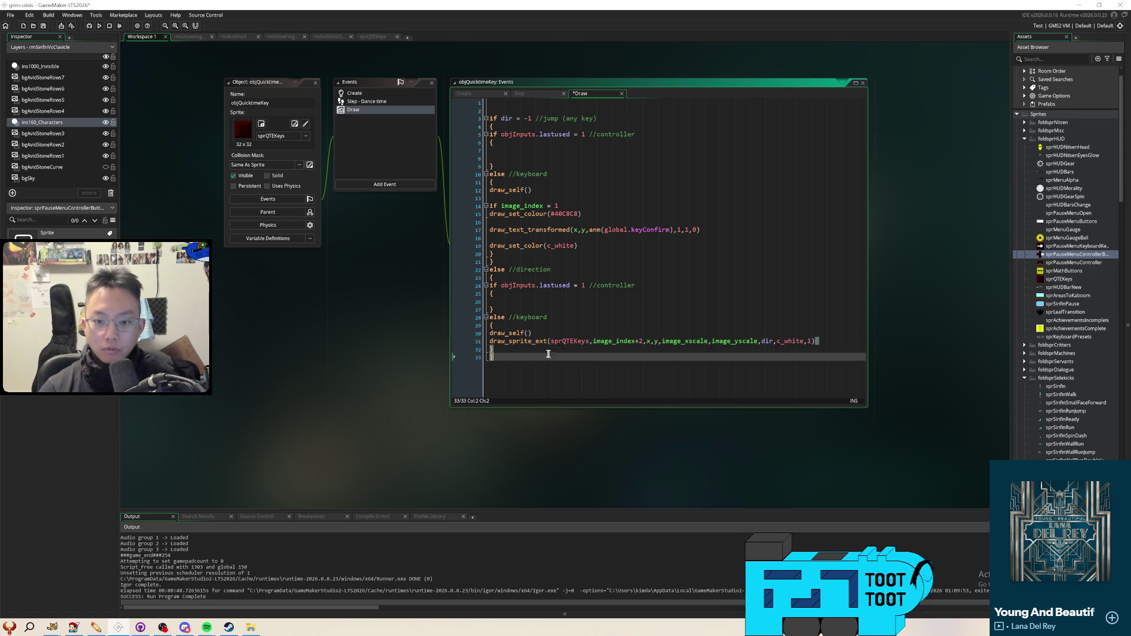
{"action": "key", "text": "shift+Home"}
{"action": "key", "text": "BackSpace"}
{"action": "key", "text": "Down"}
{"action": "key", "text": "Return"}
{"action": "key", "text": "Return"}
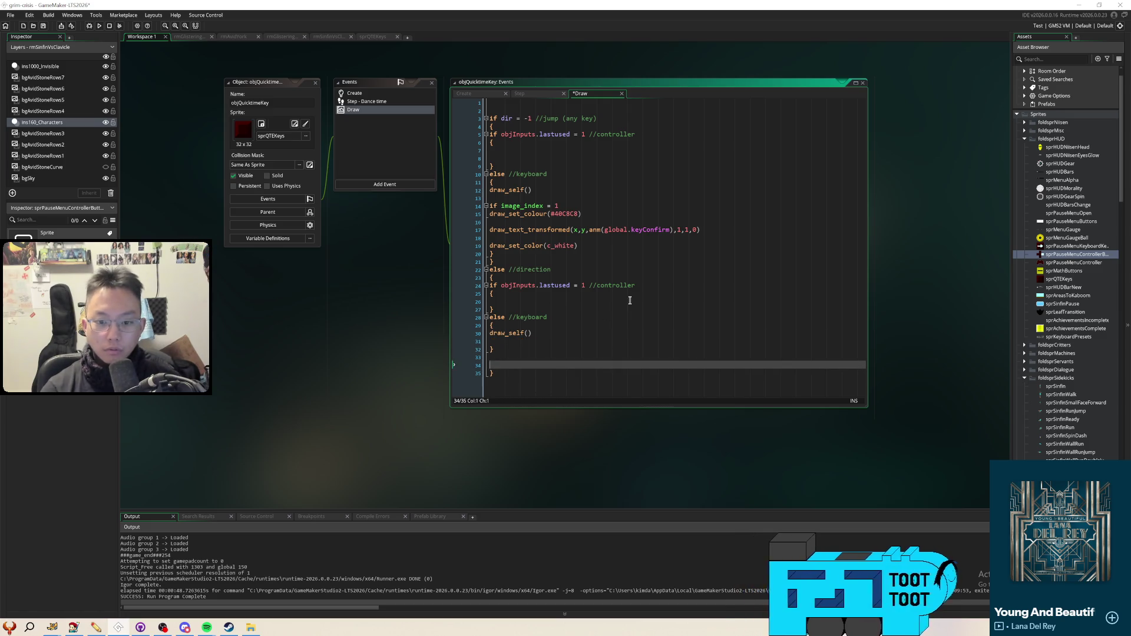
{"action": "type", "text": "draw_sprite_ext(sprQTEKeys,image_index+2,x,y,image_xscale,image_yscale,dir,c_white,1)"}
{"action": "key", "text": "Up"}
{"action": "key", "text": "Up"}
{"action": "key", "text": "Up"}
{"action": "key", "text": "Up"}
{"action": "key", "text": "Up"}
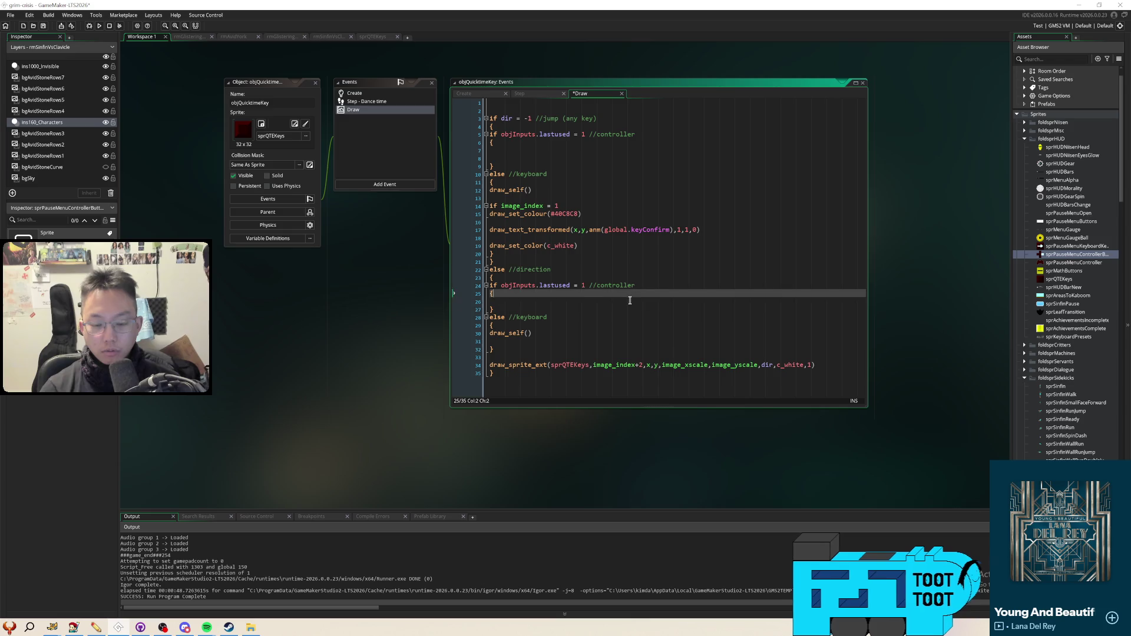
{"action": "key", "text": "Down"}
{"action": "key", "text": "Down"}
{"action": "key", "text": "Left"}
{"action": "key", "text": "Up"}
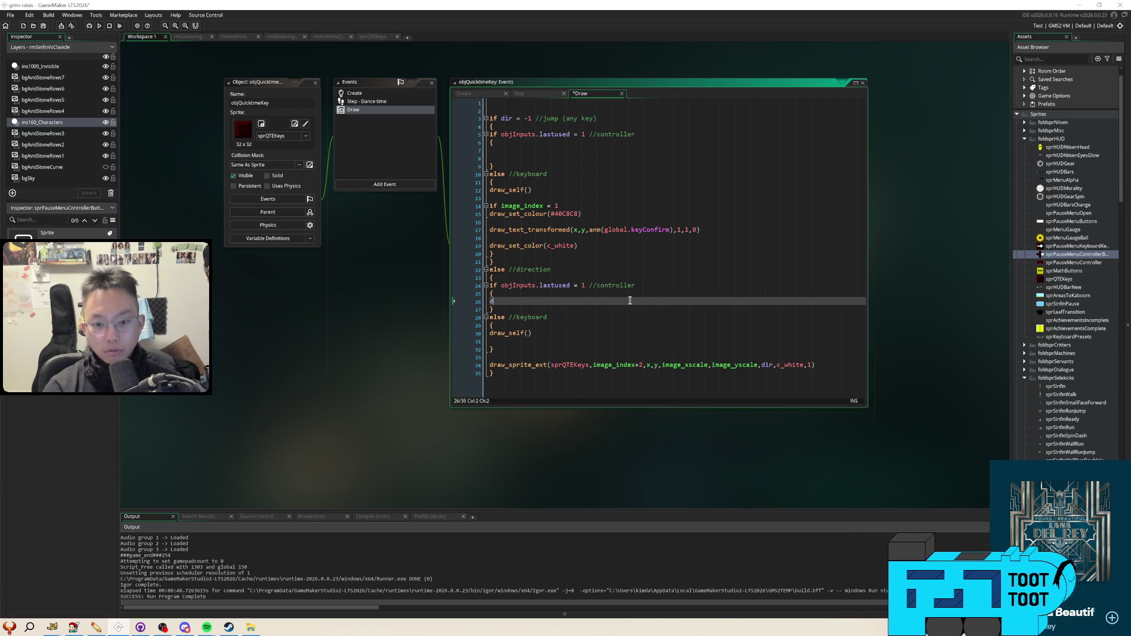
Write draw_sprite_ext(sprPauseMenuControllerButtons, image_index+28, x-16, y-16, image_xscale, image_yscale, 0, c_white) in the controller branch
{"action": "type", "text": "raw_s"}
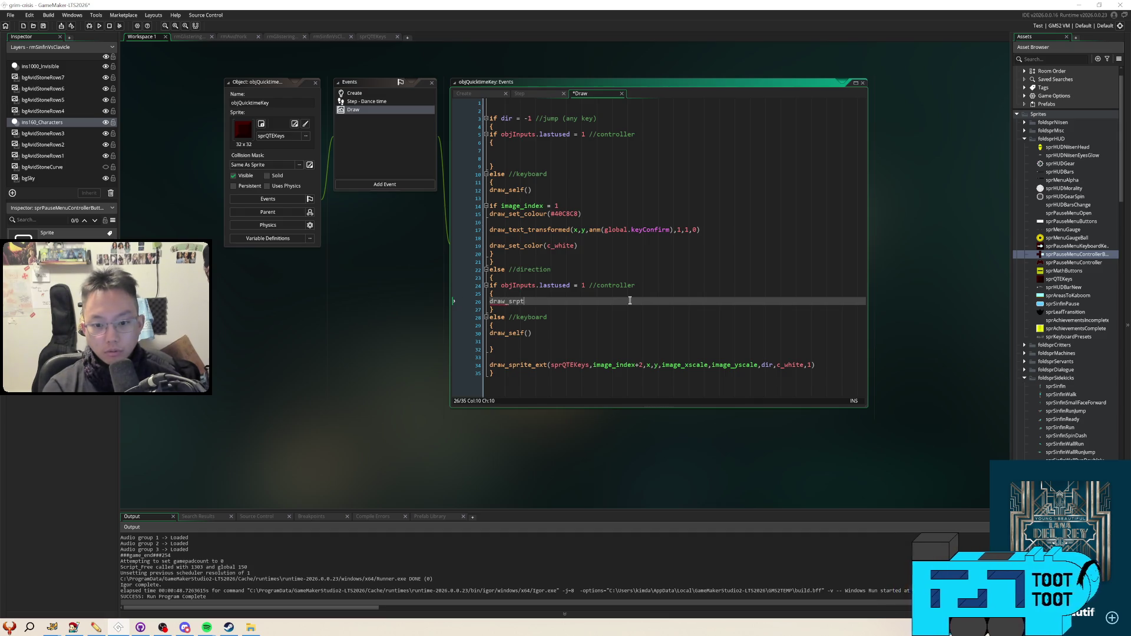
{"action": "type", "text": "prite_ext("}
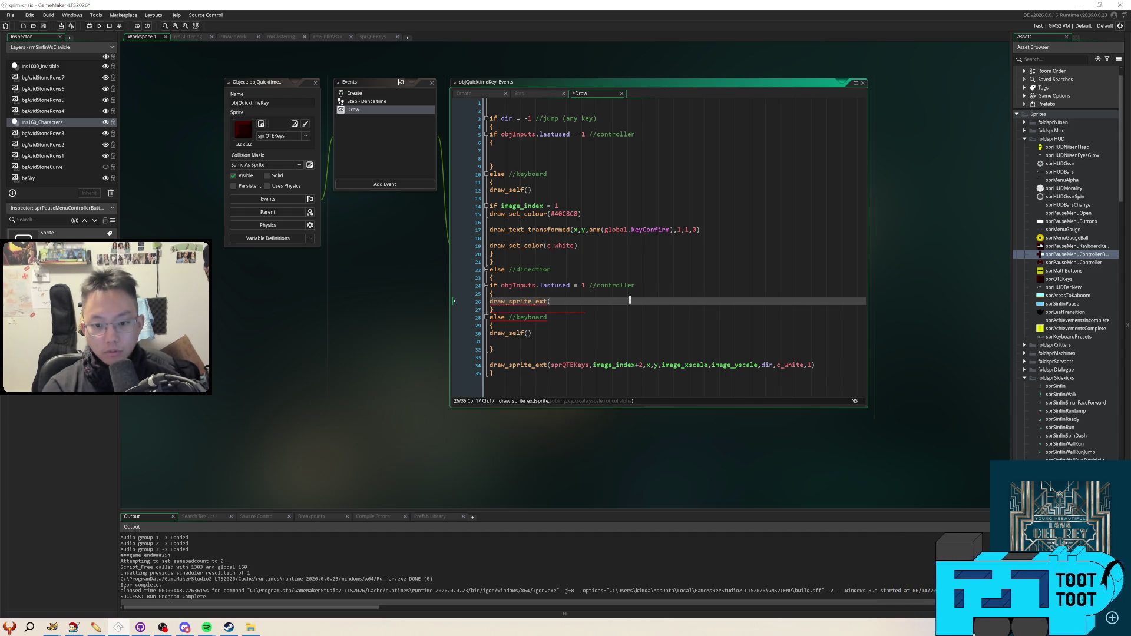
{"action": "type", "text": "sprPause"}
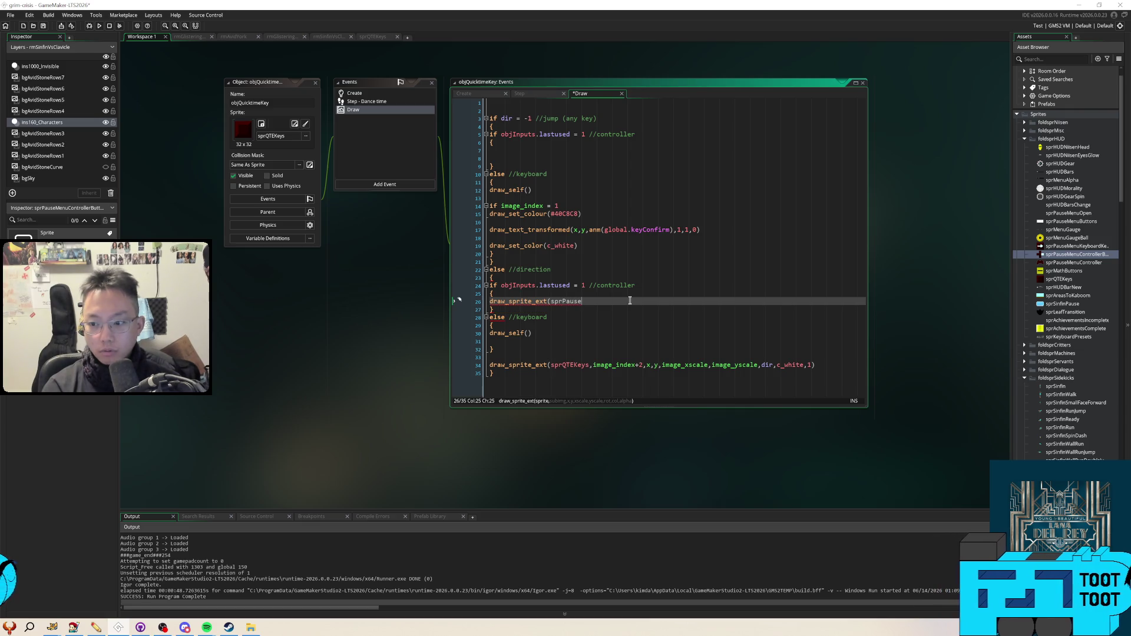
{"action": "type", "text": "M"}
{"action": "type", "text": "ControllerButt"}
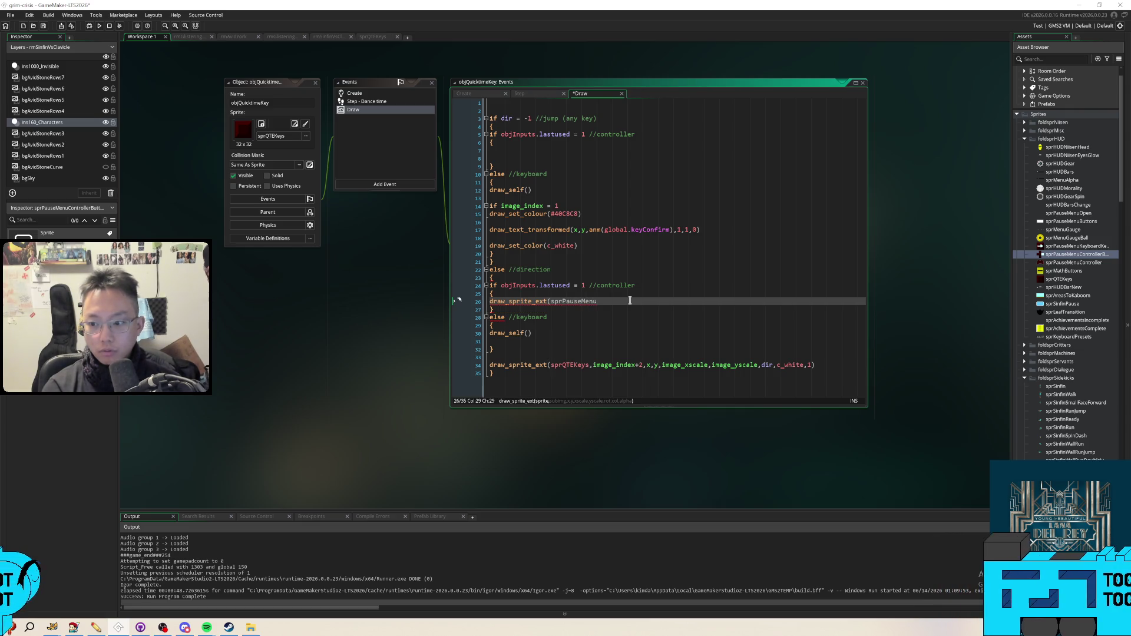
{"action": "type", "text": "ons"}
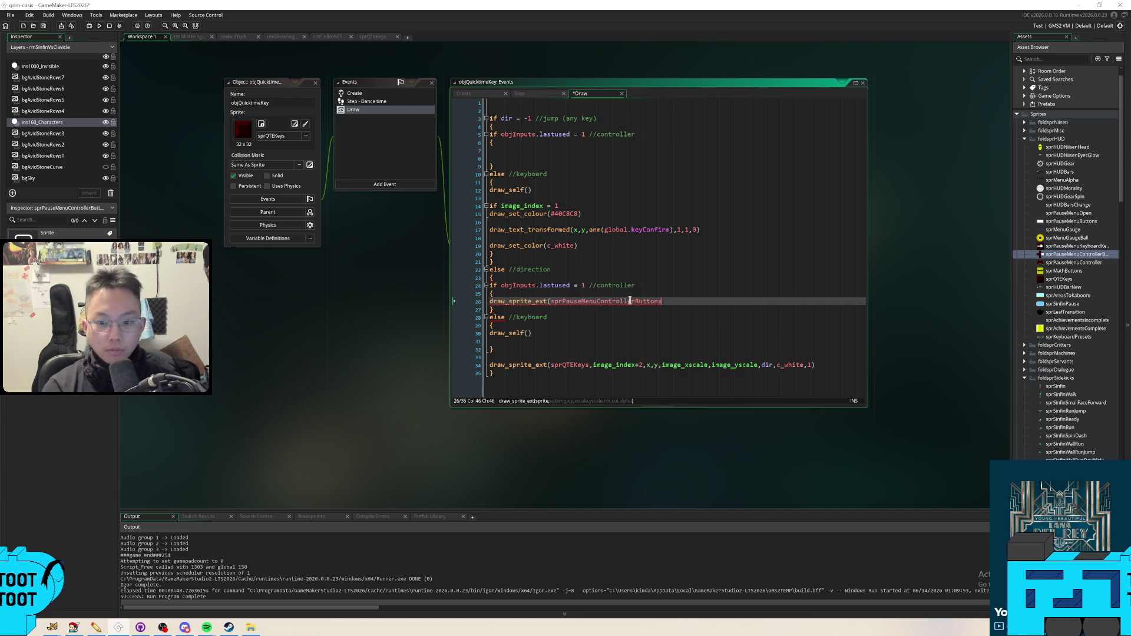
{"action": "type", "text": ","}
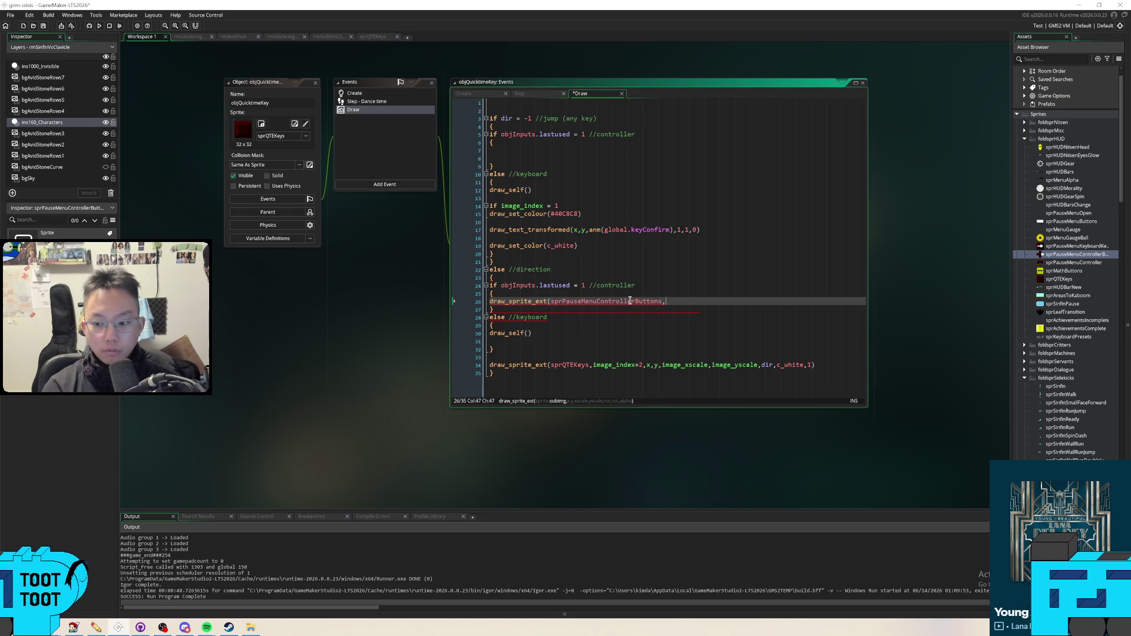
{"action": "type", "text": "image_index+28"}
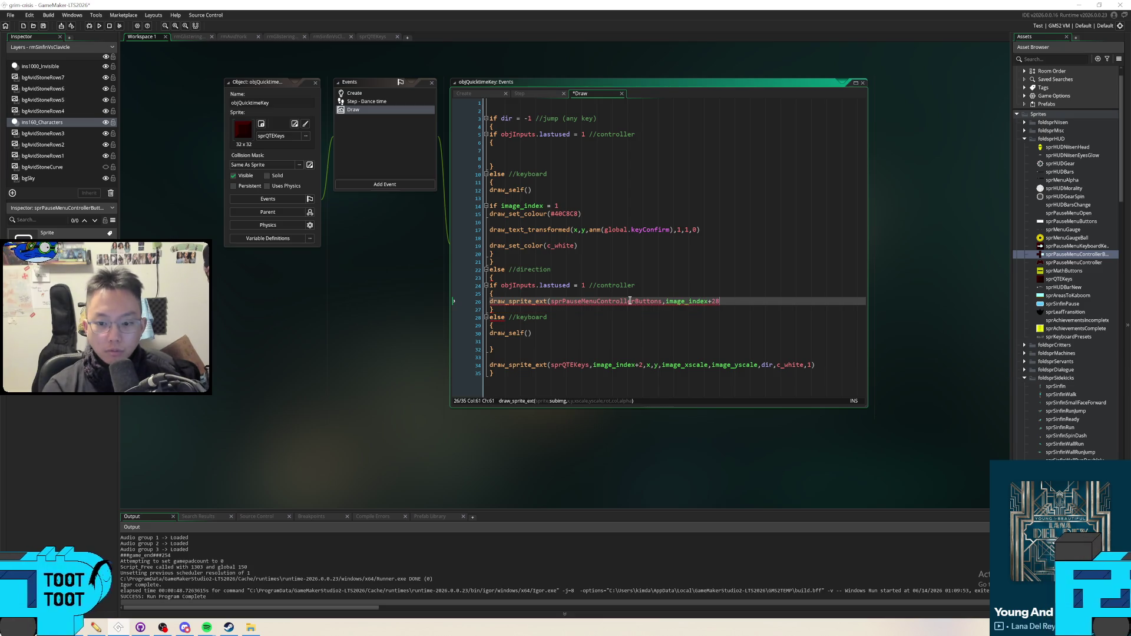
{"action": "type", "text": ",x-16,y-"}
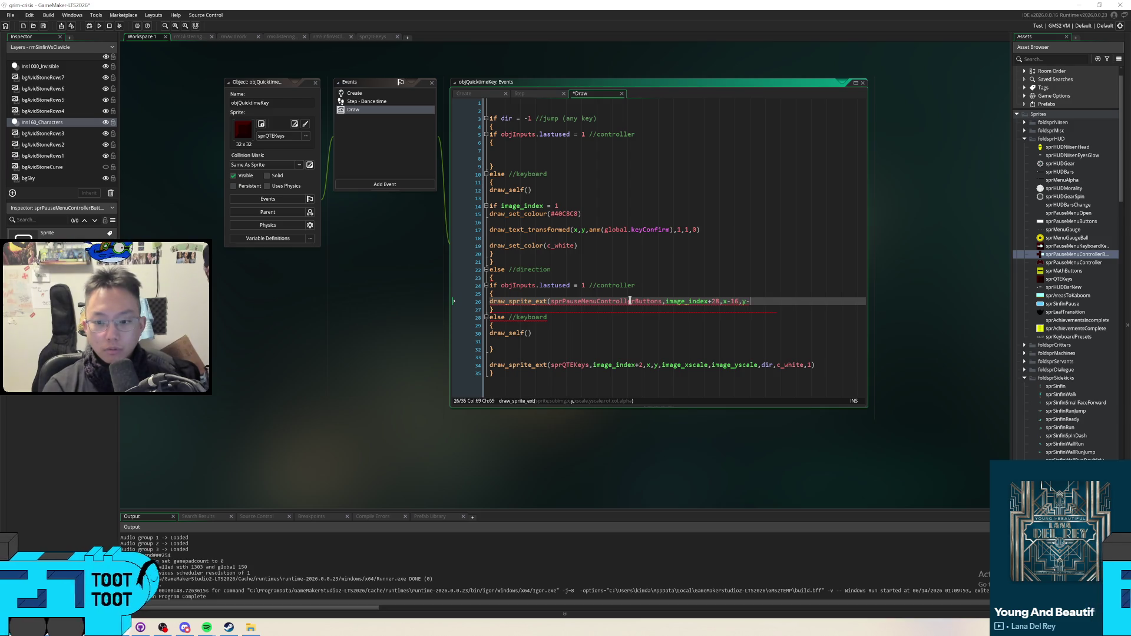
{"action": "type", "text": "16,"}
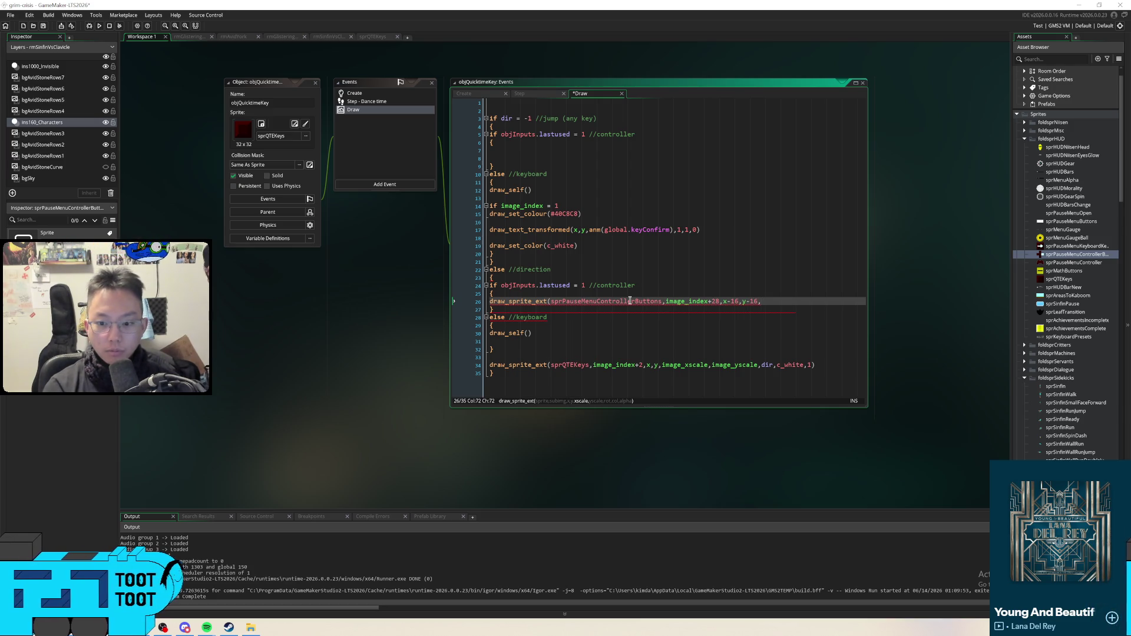
{"action": "type", "text": "image_xscale"}
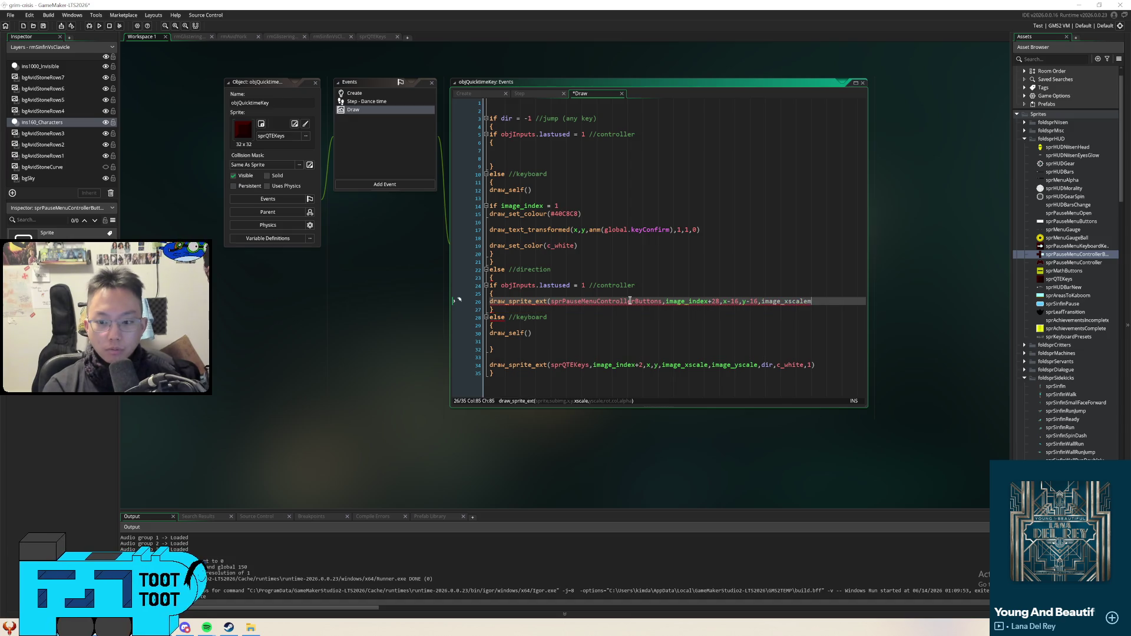
{"action": "type", "text": ",image_s"}
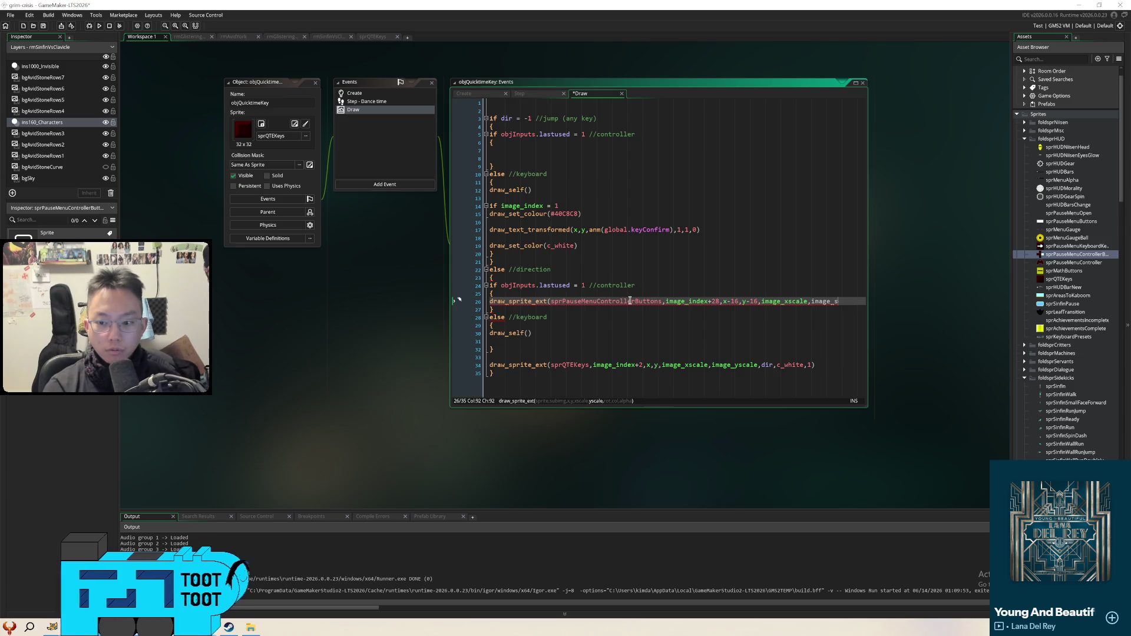
{"action": "key", "text": "BackSpace"}
{"action": "type", "text": "yscale,0"}
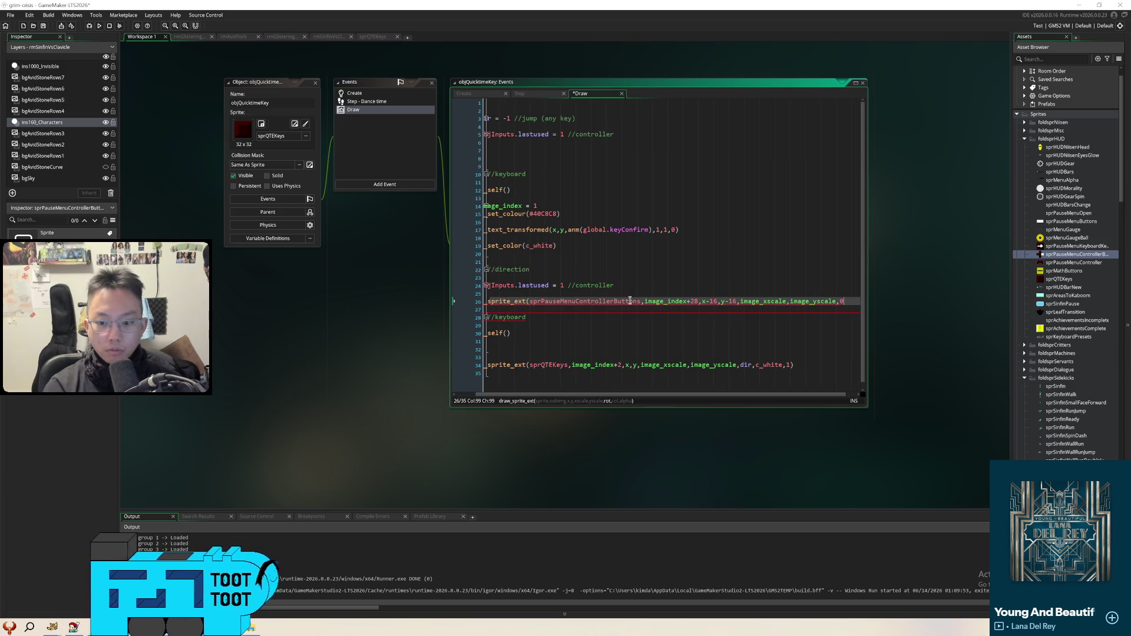
{"action": "type", "text": ",c_white,1"}
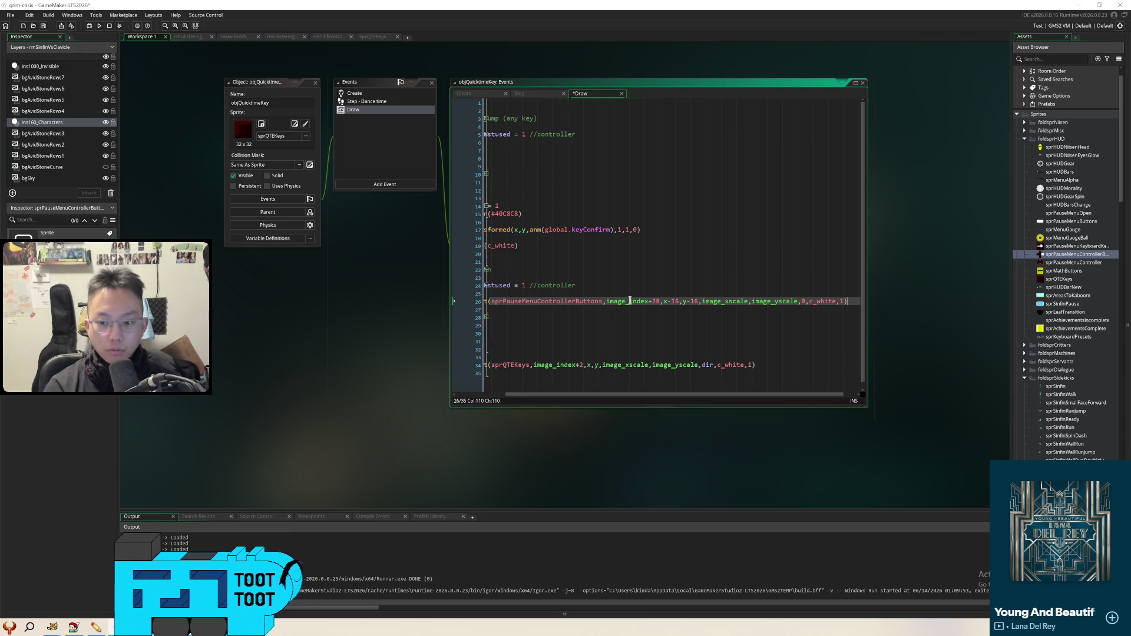
{"action": "key", "text": "Home"}
{"action": "key", "text": "Down"}
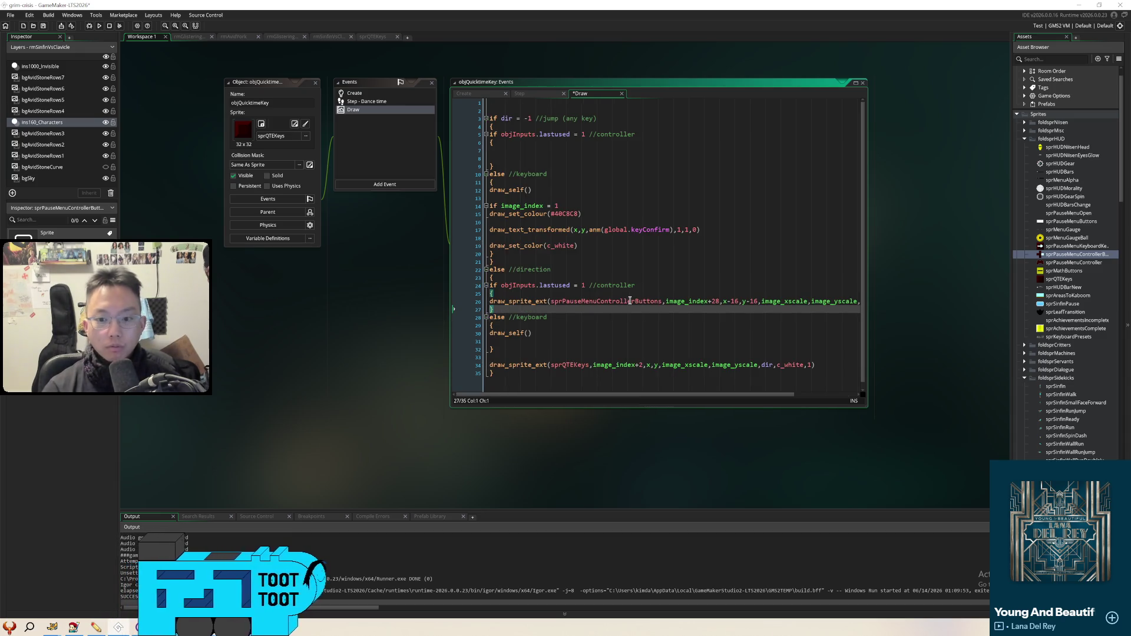
{"action": "left_click_drag", "start_coordinate": [868, 408], "coordinate": [985, 458]}
{"action": "left_click", "coordinate": [648, 158]}
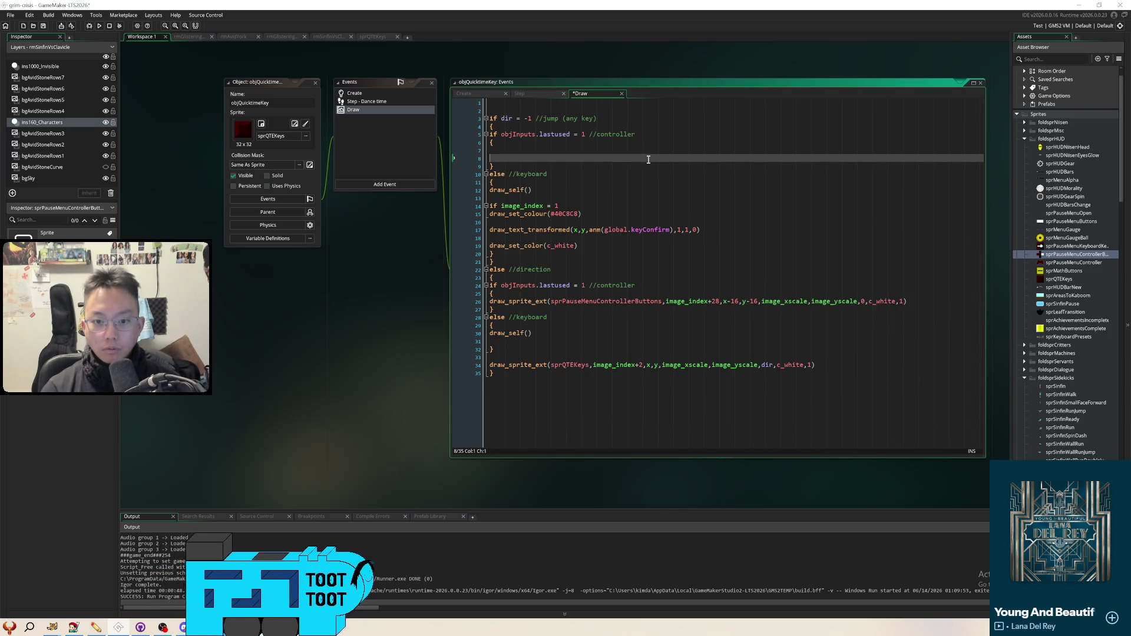
{"action": "left_click", "coordinate": [643, 152]}
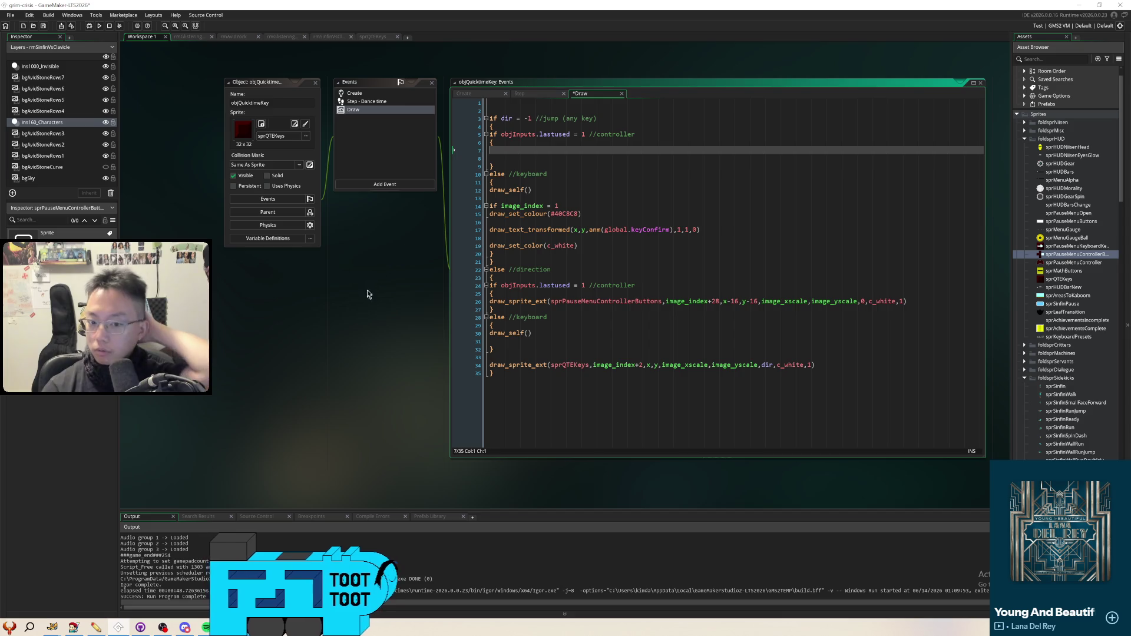
{"action": "mouse_move", "coordinate": [371, 293]}
{"action": "left_mouse_down"}
{"action": "mouse_move", "coordinate": [346, 313]}
{"action": "mouse_move", "coordinate": [325, 296]}
{"action": "left_mouse_up"}
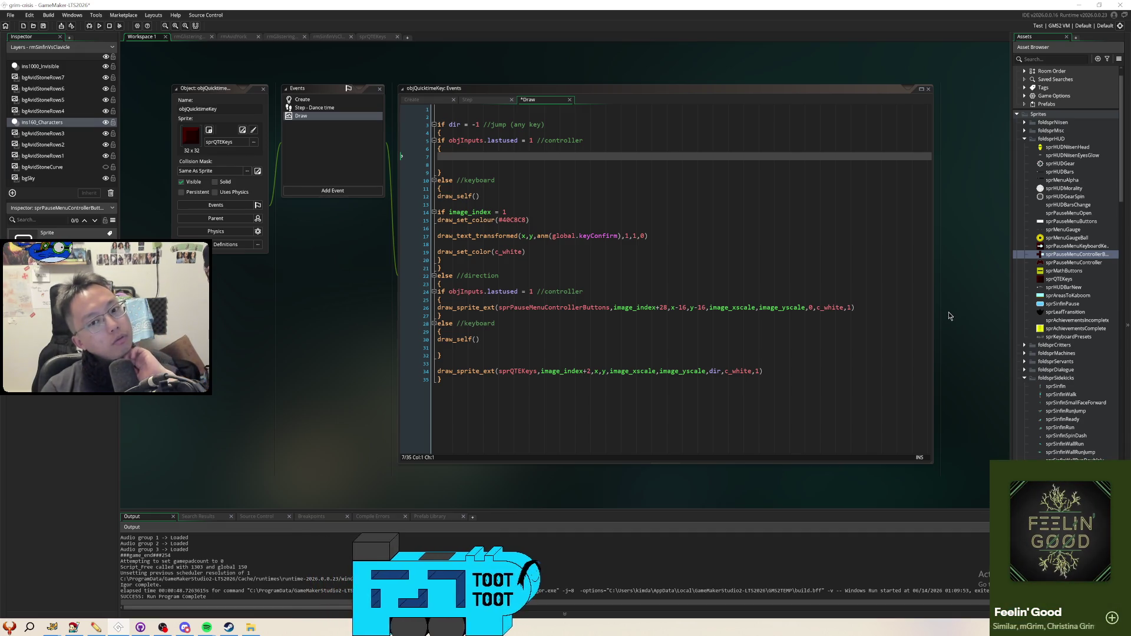
{"action": "double_click", "coordinate": [1075, 254]}
{"action": "left_click", "coordinate": [420, 371]}
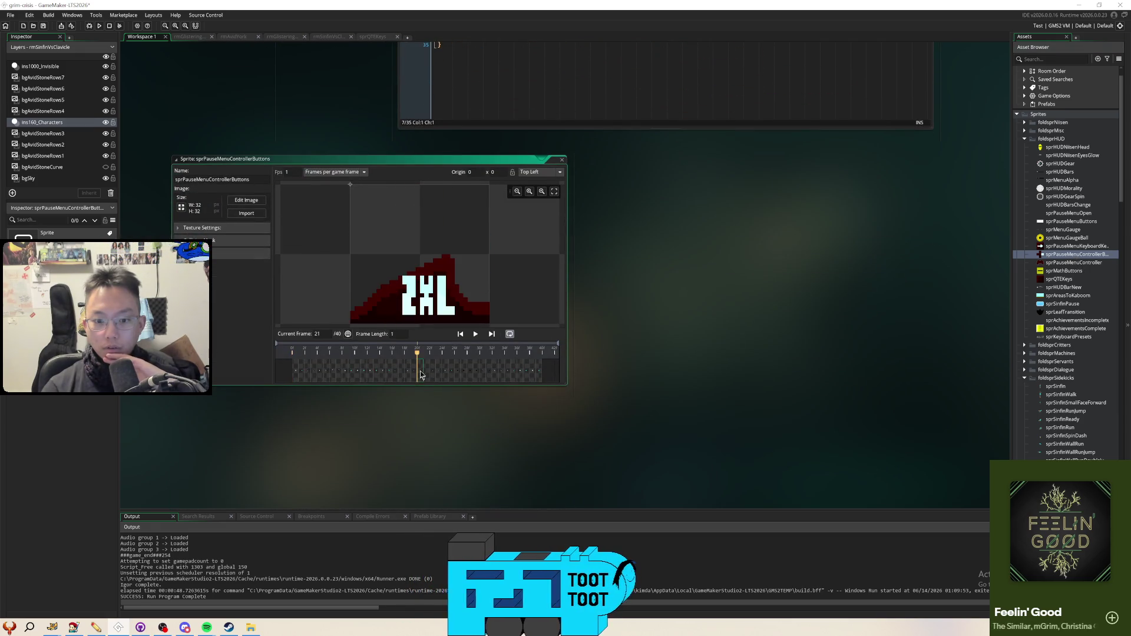
{"action": "left_click", "coordinate": [431, 378]}
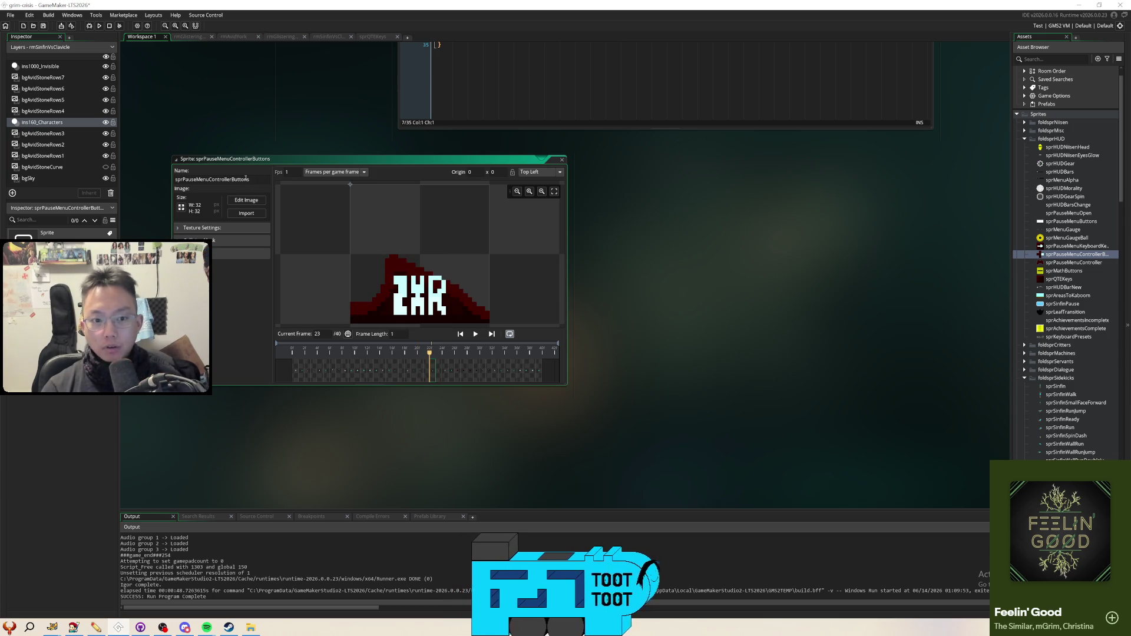
{"action": "left_click", "coordinate": [441, 378]}
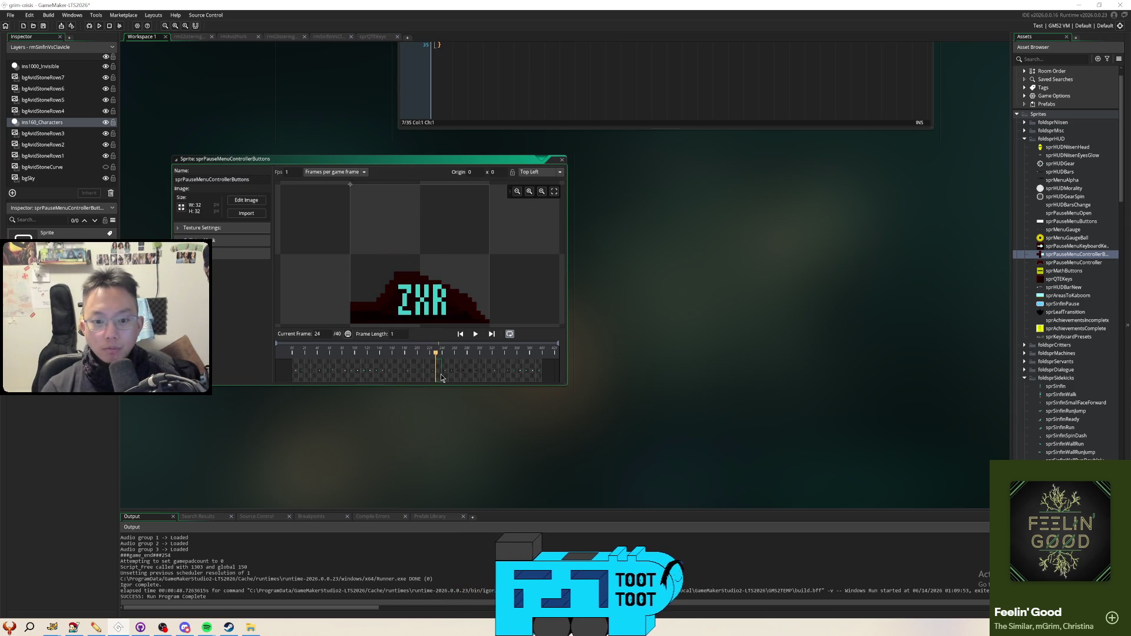
{"action": "key", "text": "Right"}
{"action": "key", "text": "Right"}
{"action": "key", "text": "Right"}
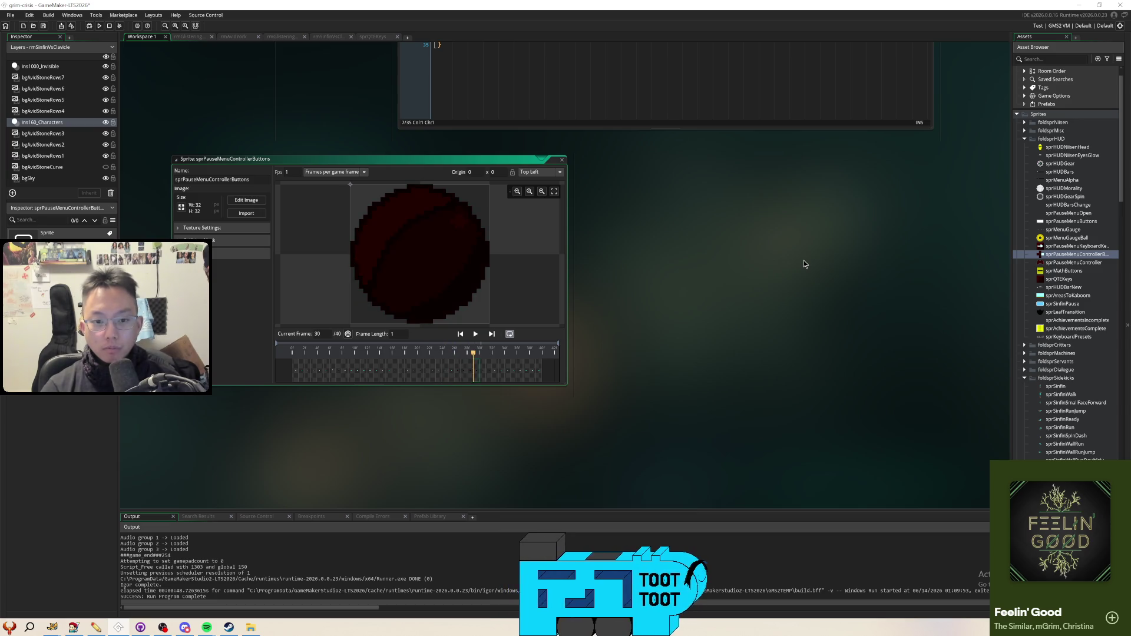
{"action": "key", "text": "Left"}
{"action": "key", "text": "Left"}
{"action": "key", "text": "Left"}
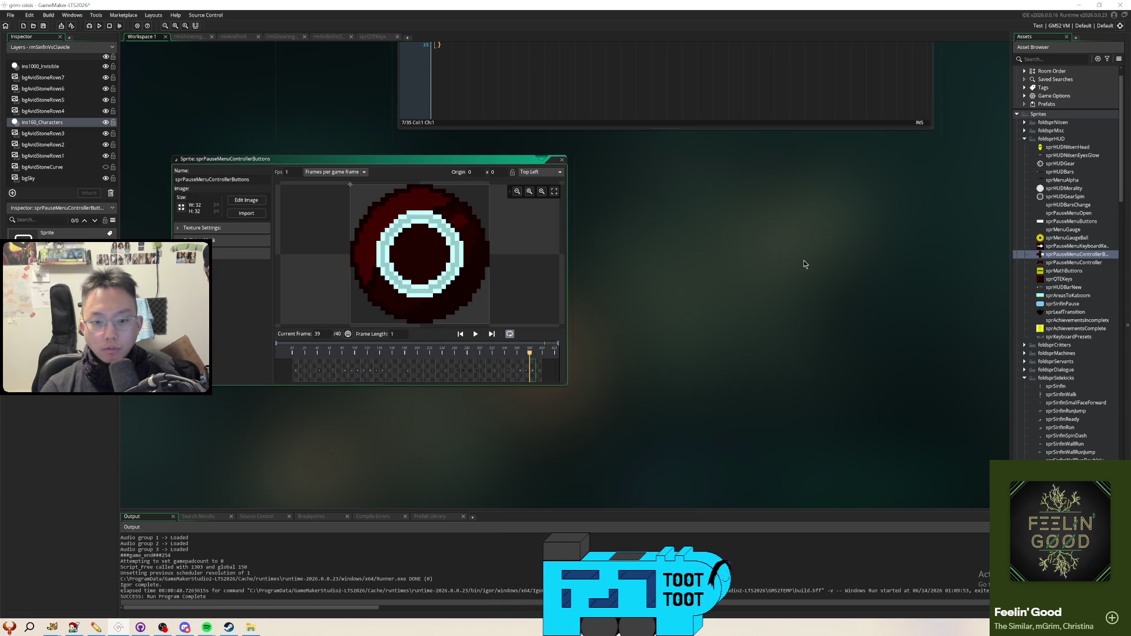
{"action": "key", "text": "Left"}
{"action": "key", "text": "Left"}
{"action": "key", "text": "Left"}
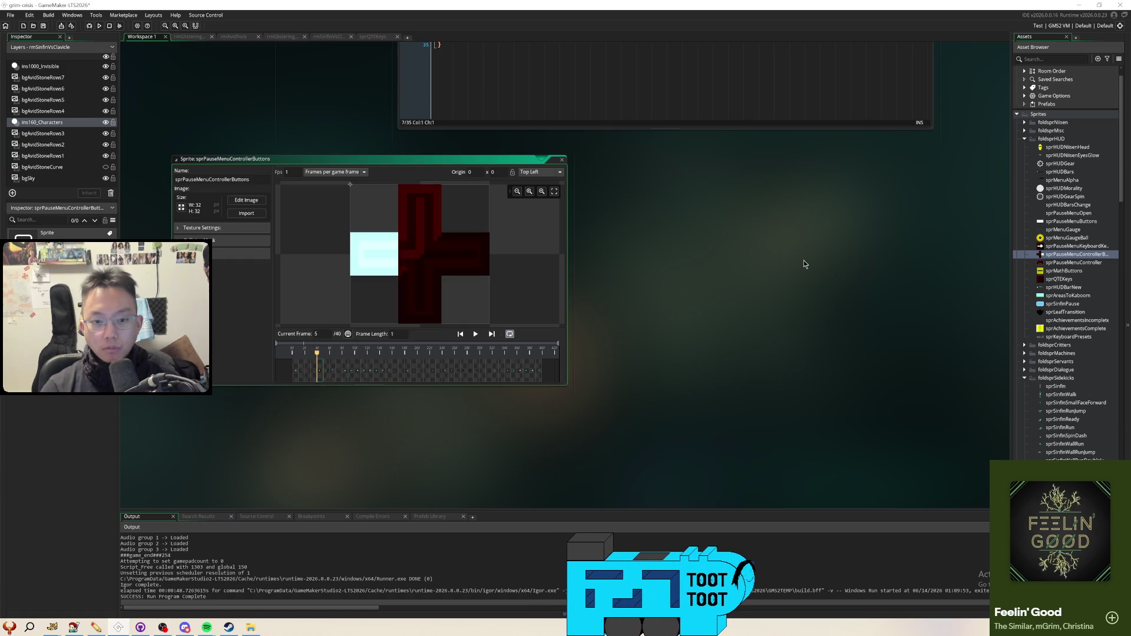
{"action": "key", "text": "Right"}
{"action": "key", "text": "Right"}
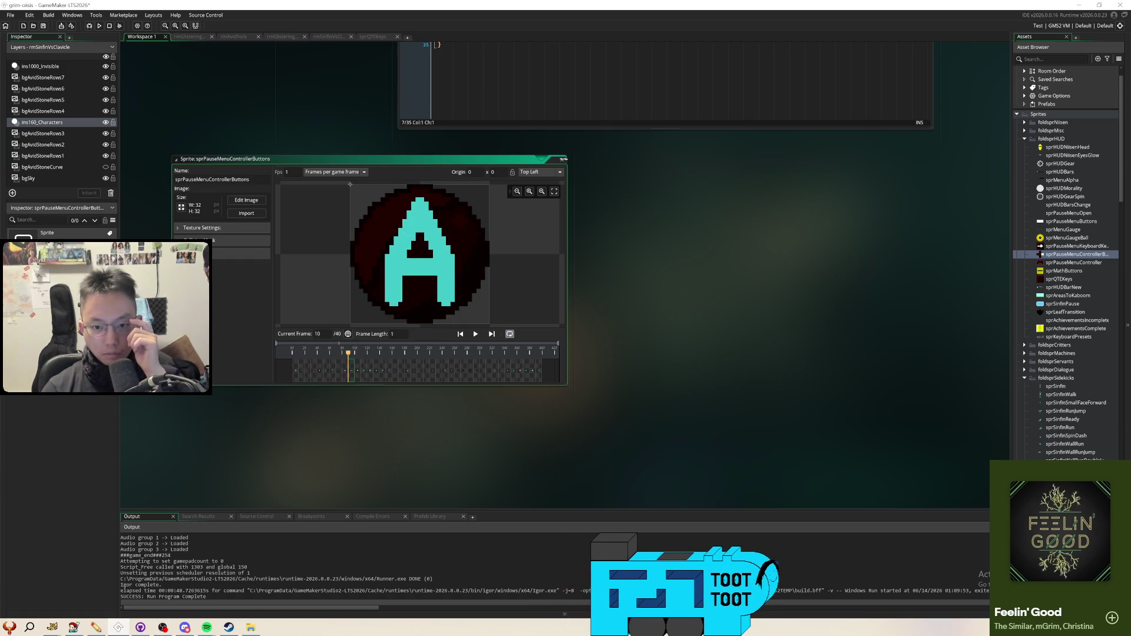
{"action": "left_click_drag", "start_coordinate": [563, 160], "coordinate": [562, 165]}
{"action": "left_click", "coordinate": [562, 161]}
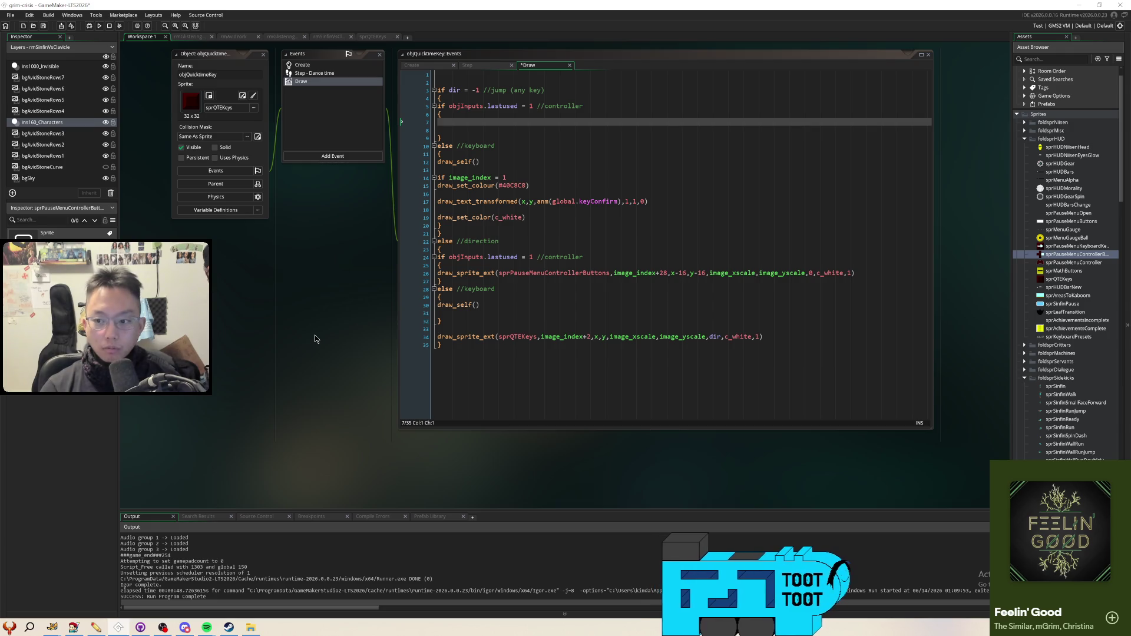
Search the project for sprPauseMenuControllerButtons and open the draw_kas match among the 19 results
{"action": "key", "text": "ctrl+shift+f"}
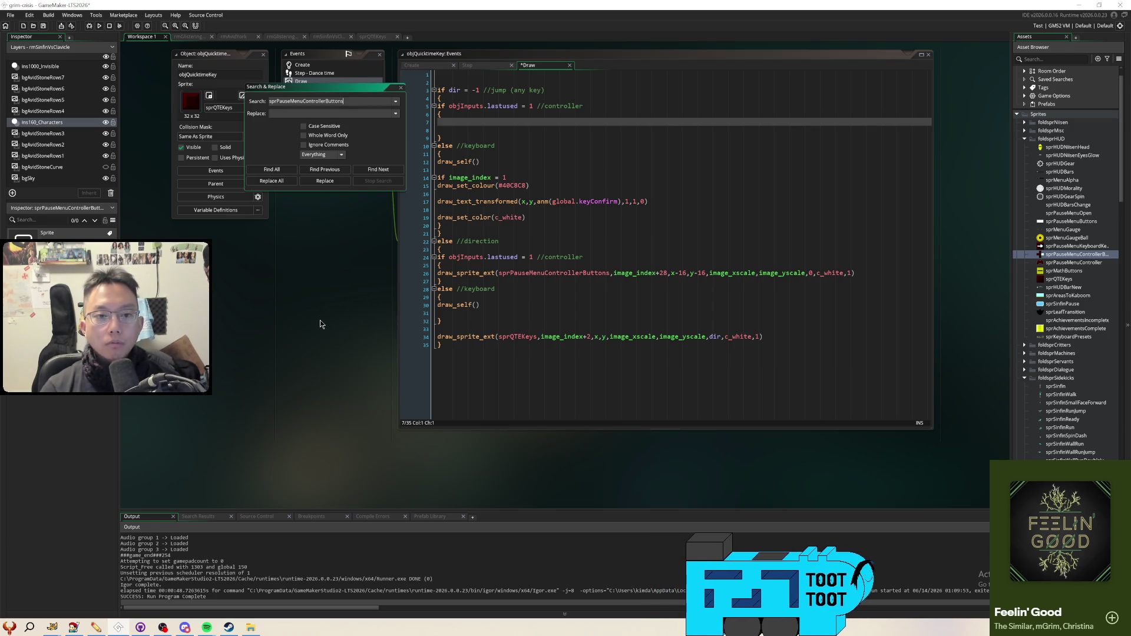
{"action": "key", "text": "Return"}
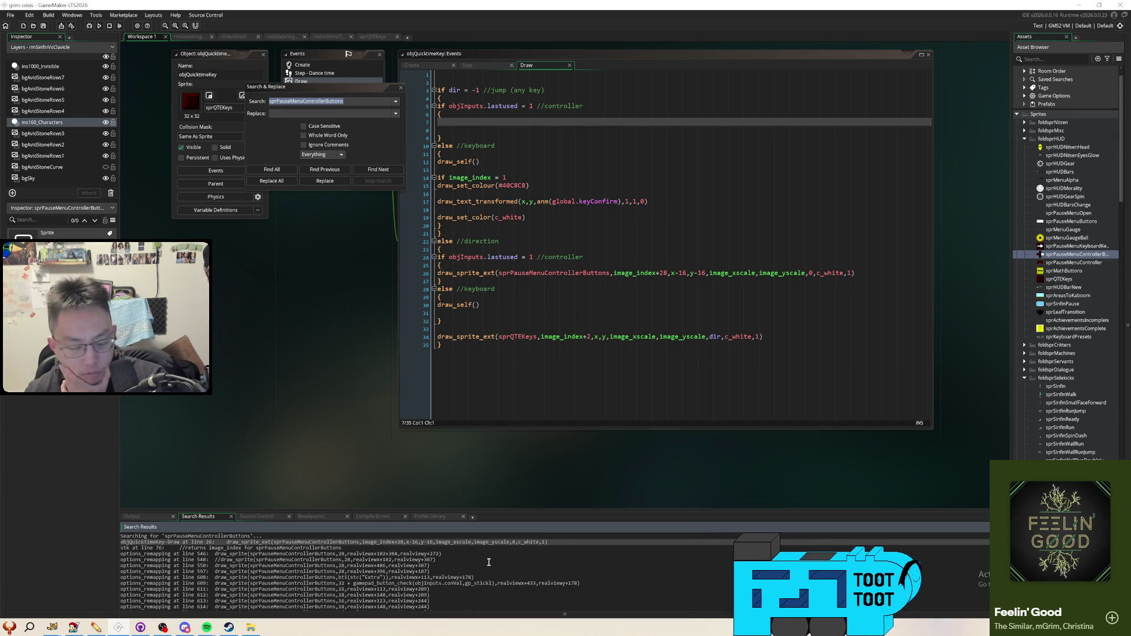
{"action": "scroll", "coordinate": [489, 562], "scroll_direction": "down", "scroll_amount": 4}
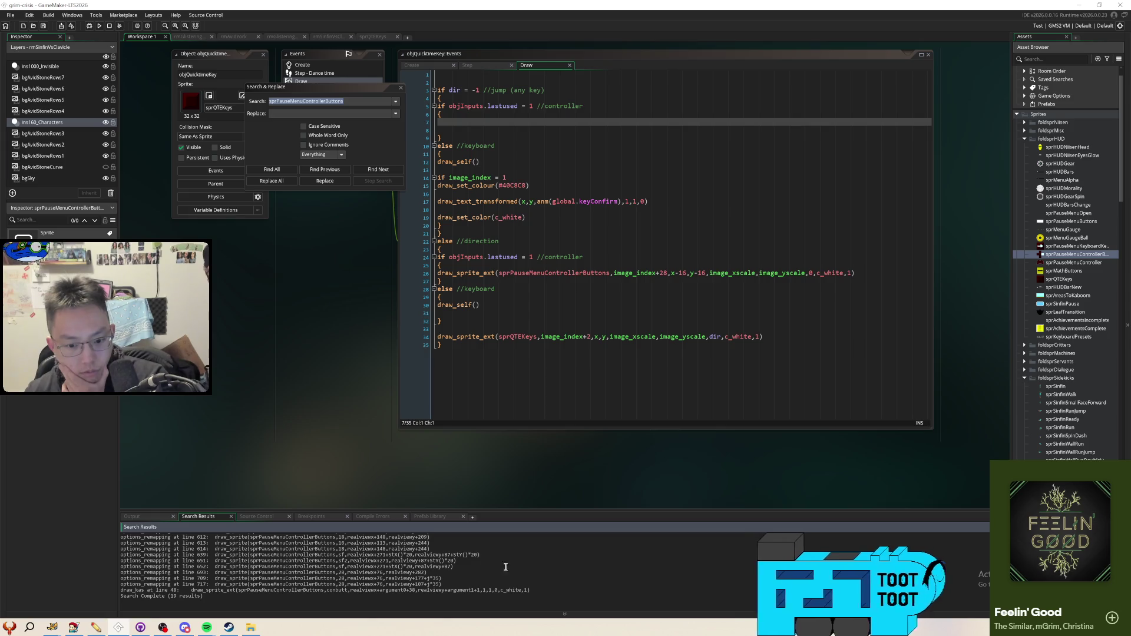
{"action": "double_click", "coordinate": [424, 589]}
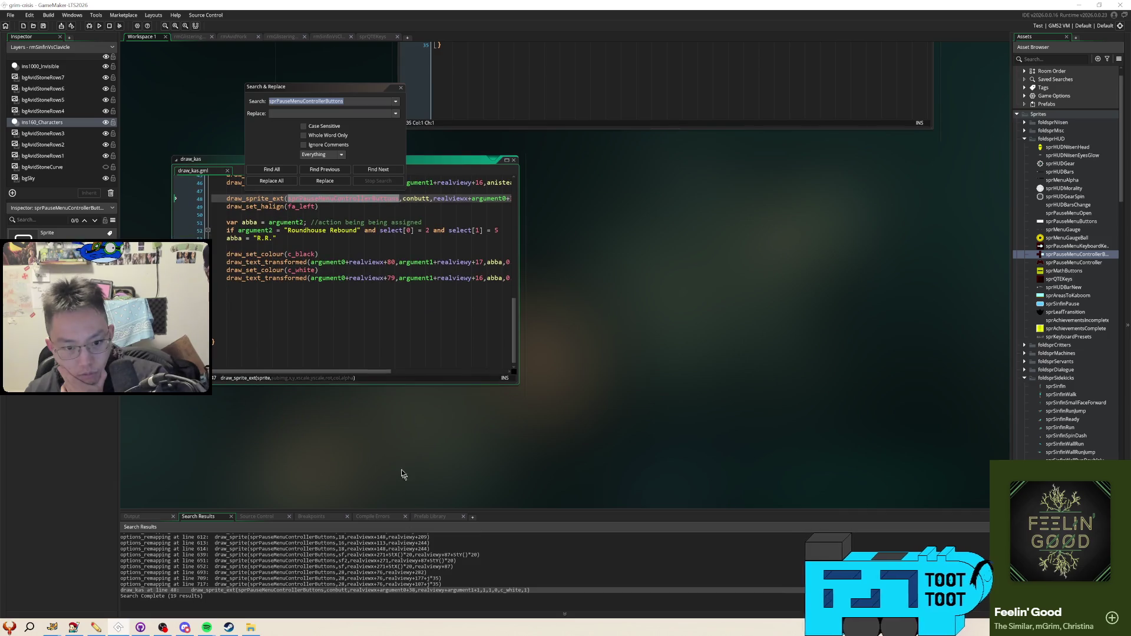
Inspect draw_kas's conbutt variable, then jump to the stc function definition in stk
{"action": "left_click", "coordinate": [413, 327]}
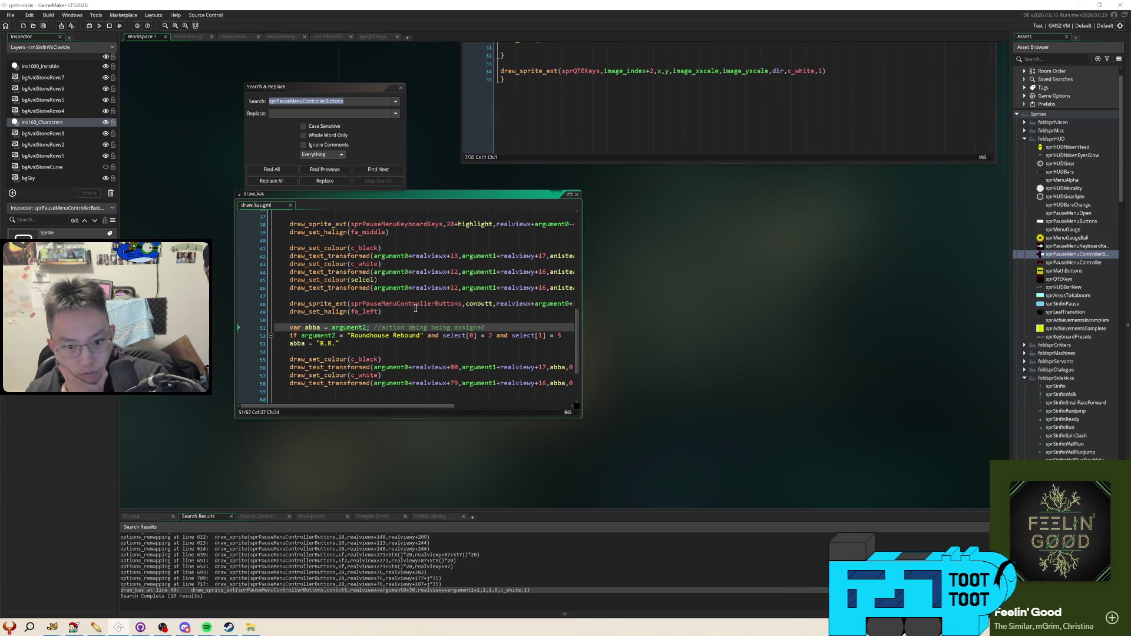
{"action": "mouse_move", "coordinate": [416, 306]}
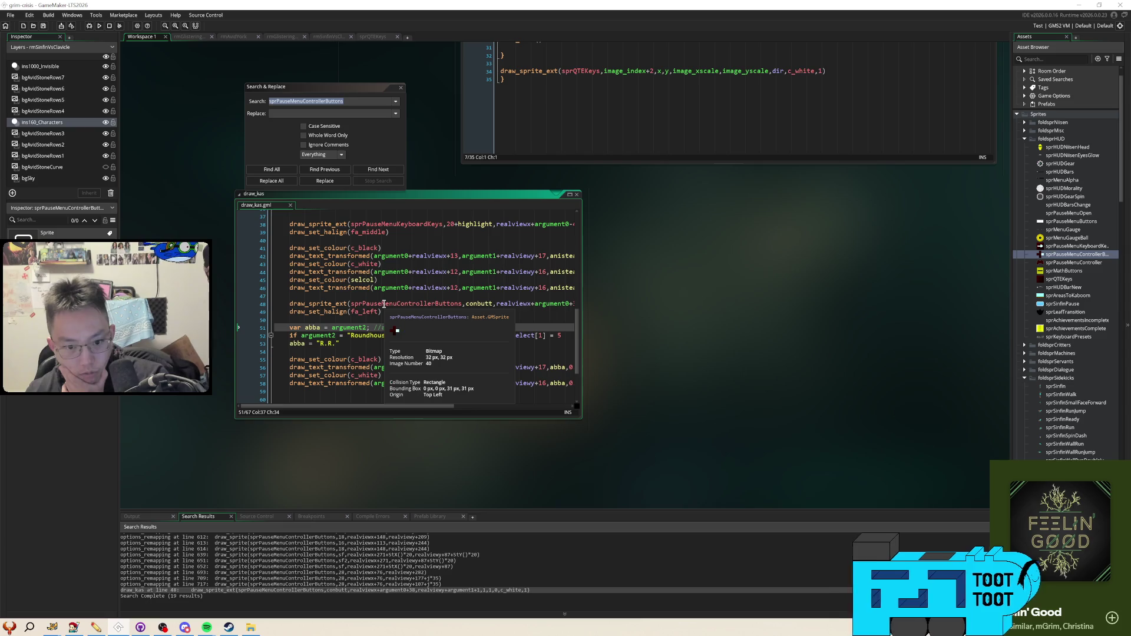
{"action": "left_click", "coordinate": [481, 305]}
{"action": "scroll", "coordinate": [481, 312], "scroll_direction": "up", "scroll_amount": 4}
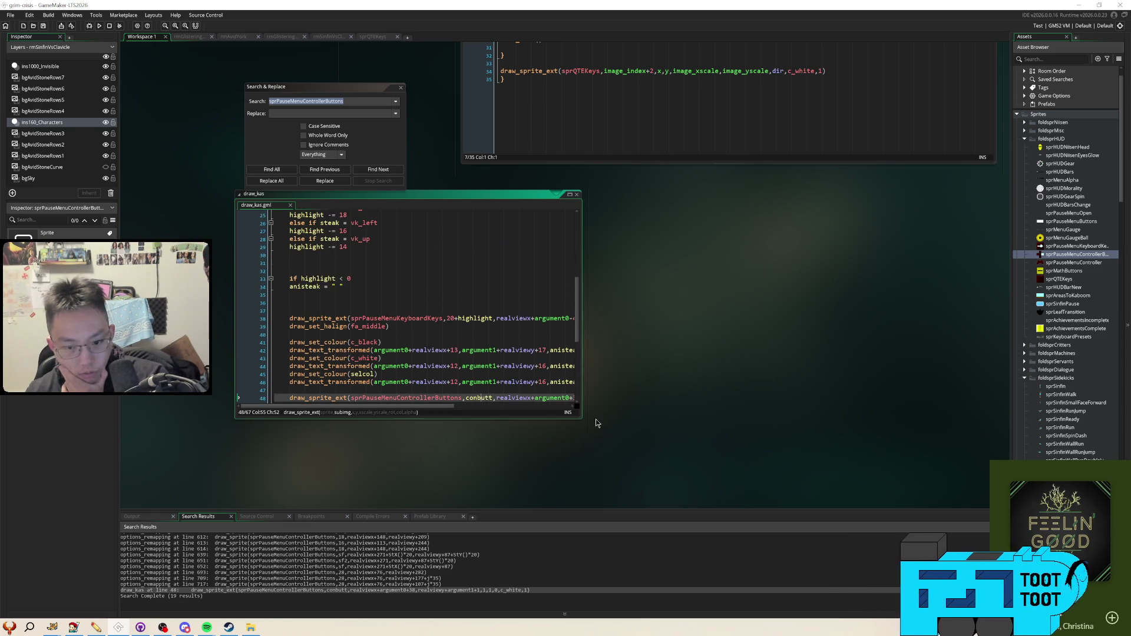
{"action": "mouse_move", "coordinate": [581, 421]}
{"action": "left_mouse_down"}
{"action": "mouse_move", "coordinate": [606, 450]}
{"action": "mouse_move", "coordinate": [758, 506]}
{"action": "left_mouse_up"}
{"action": "scroll", "coordinate": [487, 396], "scroll_direction": "up", "scroll_amount": 6}
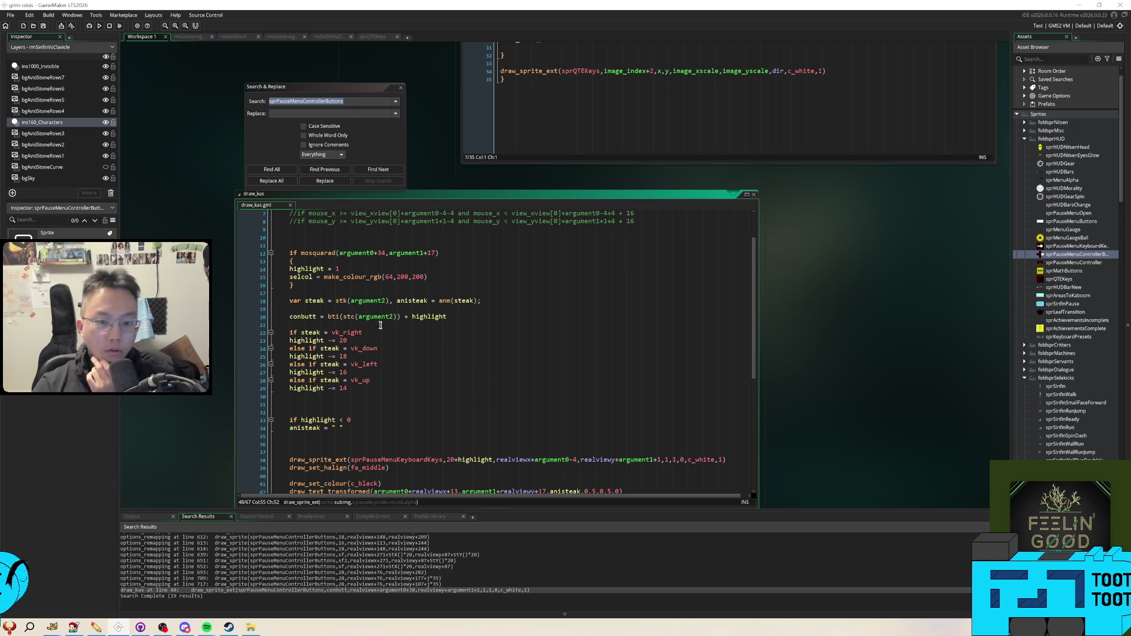
{"action": "middle_click", "coordinate": [349, 319]}
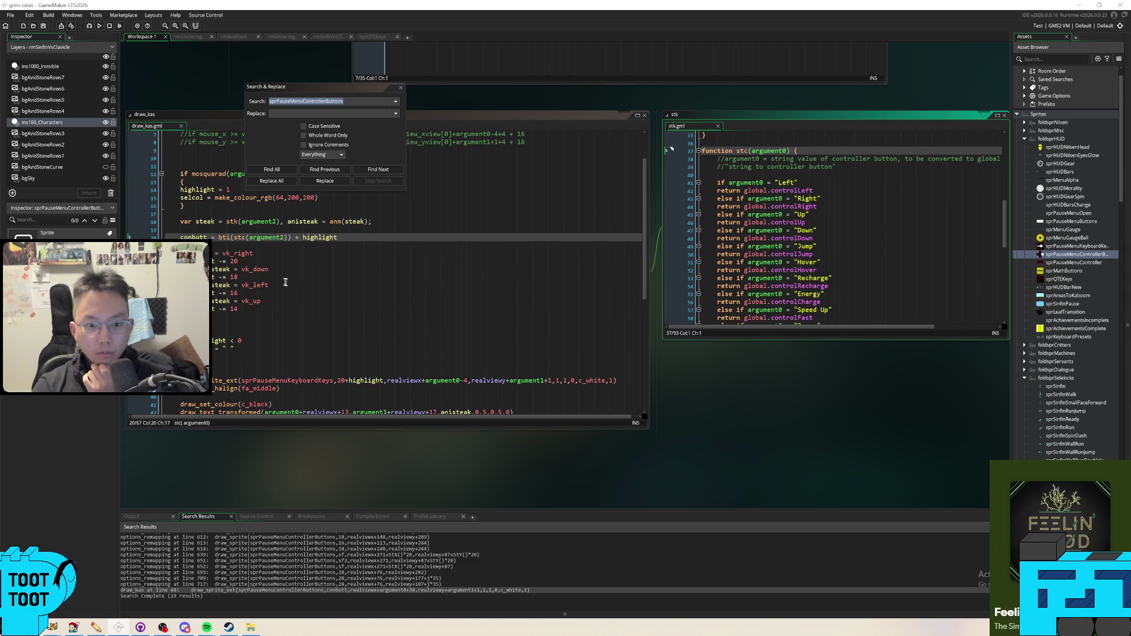
Open the bti function definition and read its gamepad-button-to-frame mapping
{"action": "middle_click", "coordinate": [221, 238]}
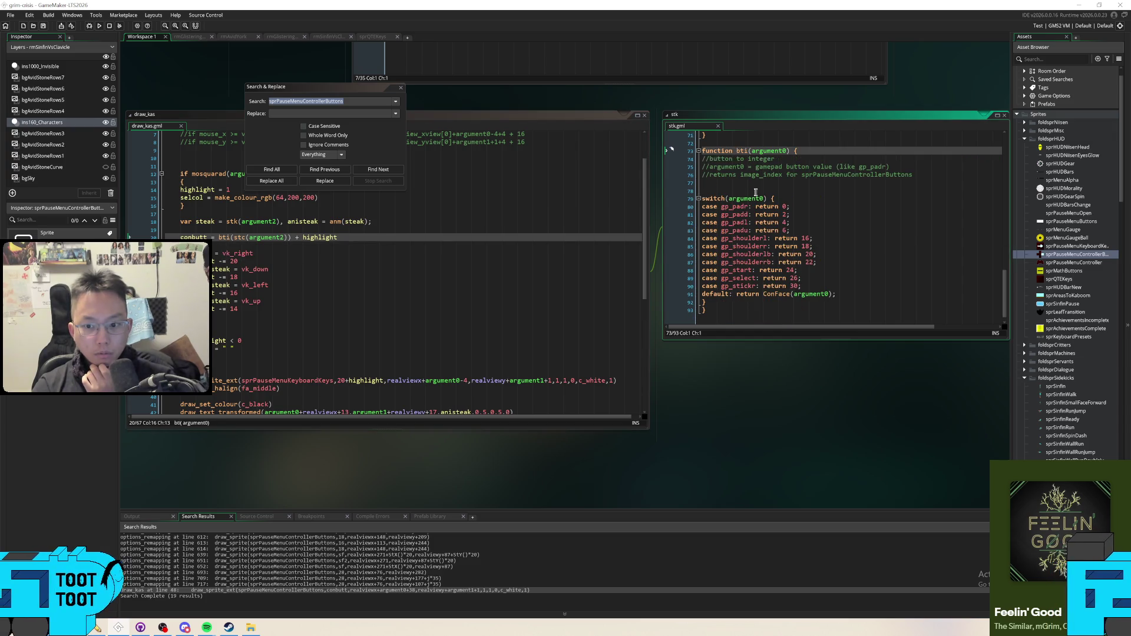
{"action": "left_click_drag", "start_coordinate": [785, 379], "coordinate": [669, 398]}
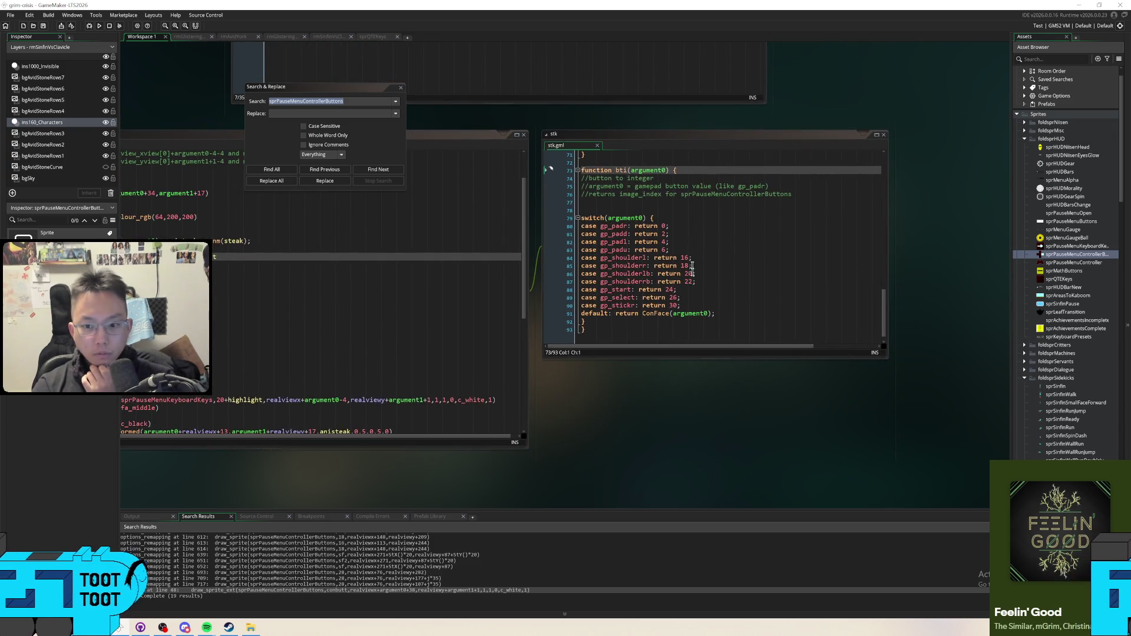
{"action": "left_click", "coordinate": [735, 208]}
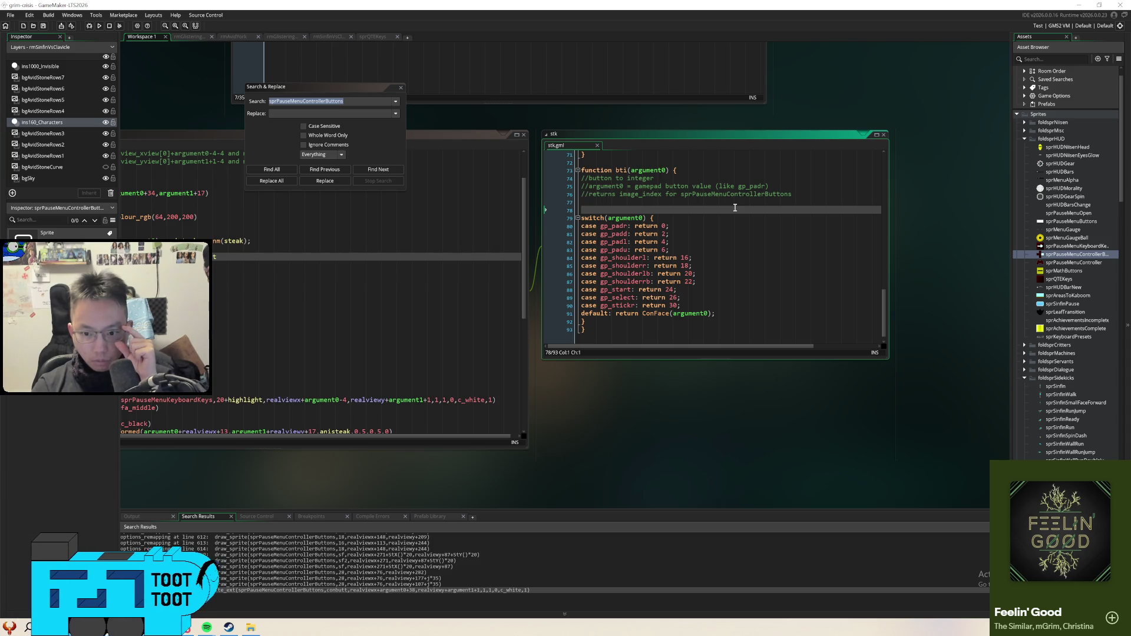
{"action": "scroll", "coordinate": [736, 230], "scroll_direction": "up", "scroll_amount": 7}
{"action": "scroll", "coordinate": [737, 245], "scroll_direction": "up", "scroll_amount": 15}
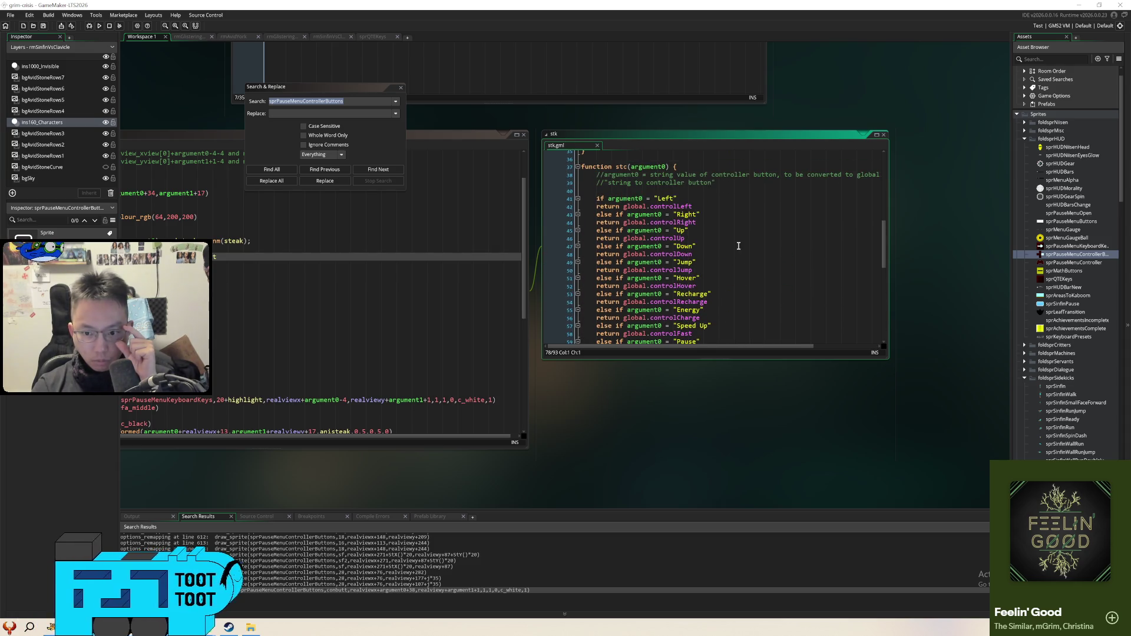
{"action": "scroll", "coordinate": [738, 248], "scroll_direction": "down", "scroll_amount": 14}
{"action": "scroll", "coordinate": [739, 251], "scroll_direction": "down", "scroll_amount": 1}
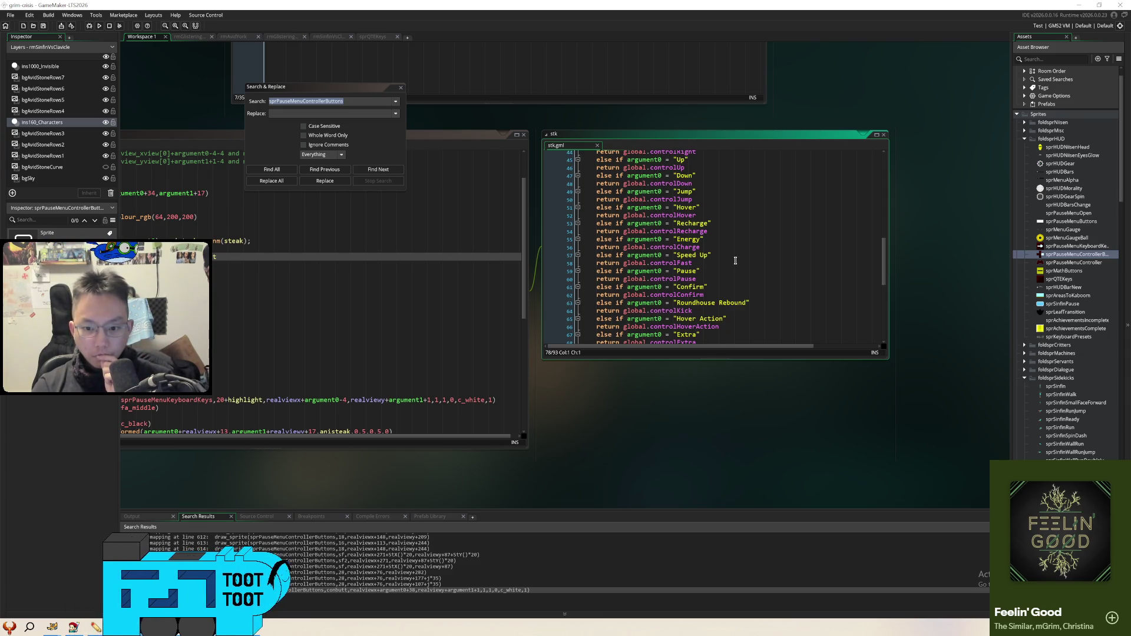
{"action": "scroll", "coordinate": [740, 265], "scroll_direction": "up", "scroll_amount": 1}
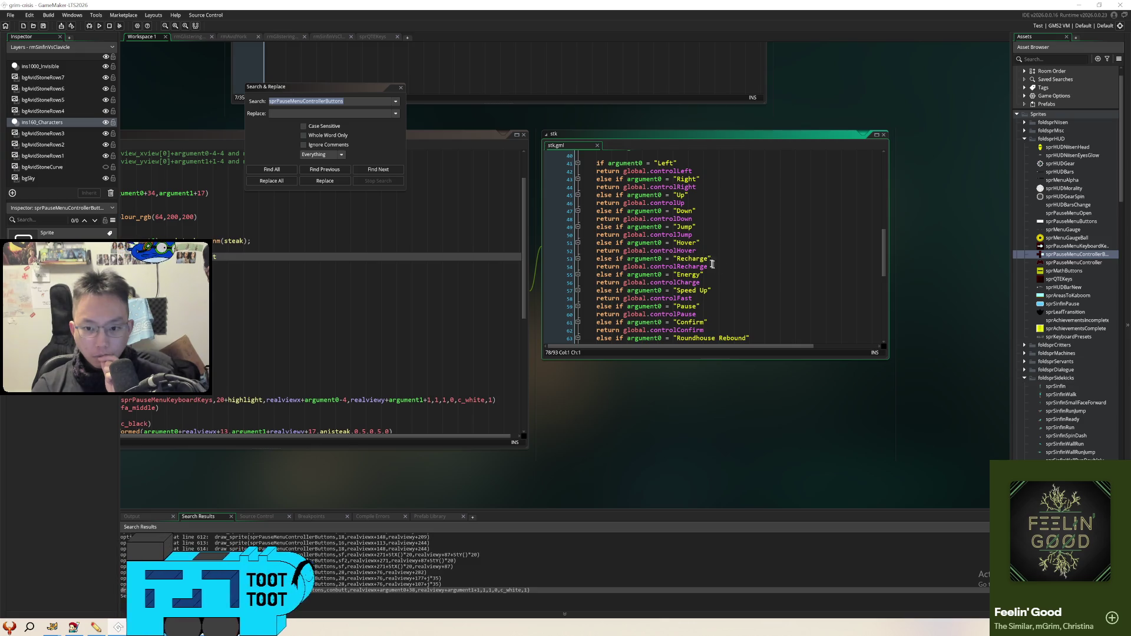
{"action": "scroll", "coordinate": [708, 268], "scroll_direction": "up", "scroll_amount": 4}
Copy the bti(stc(argument2)) expression from line 20 of draw_kas
{"action": "left_click", "coordinate": [682, 313]}
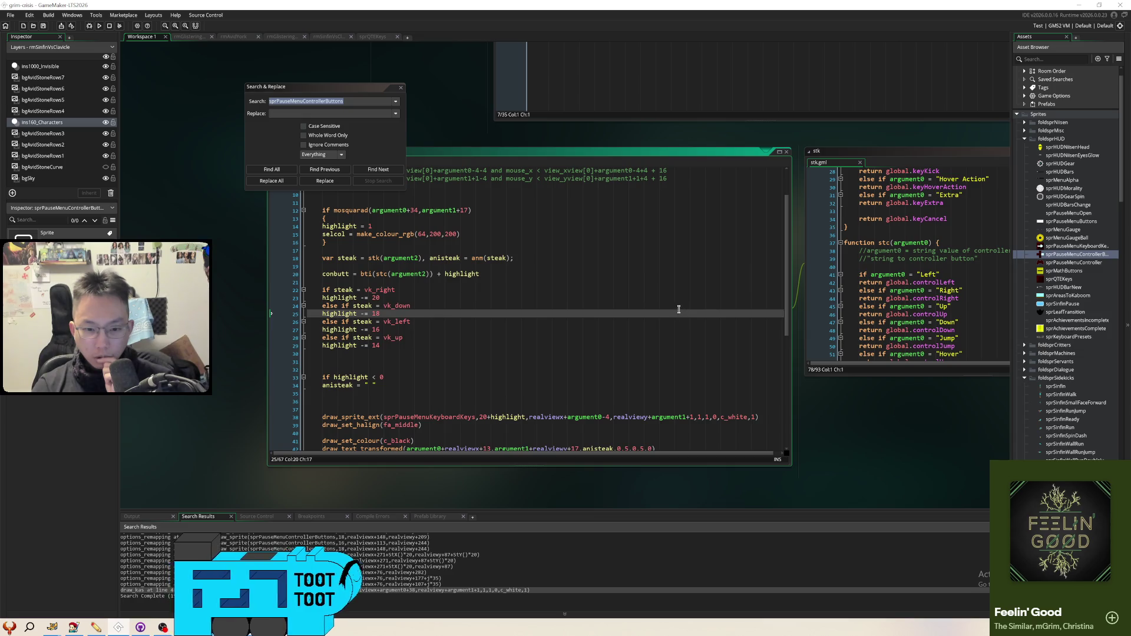
{"action": "left_click", "coordinate": [436, 275]}
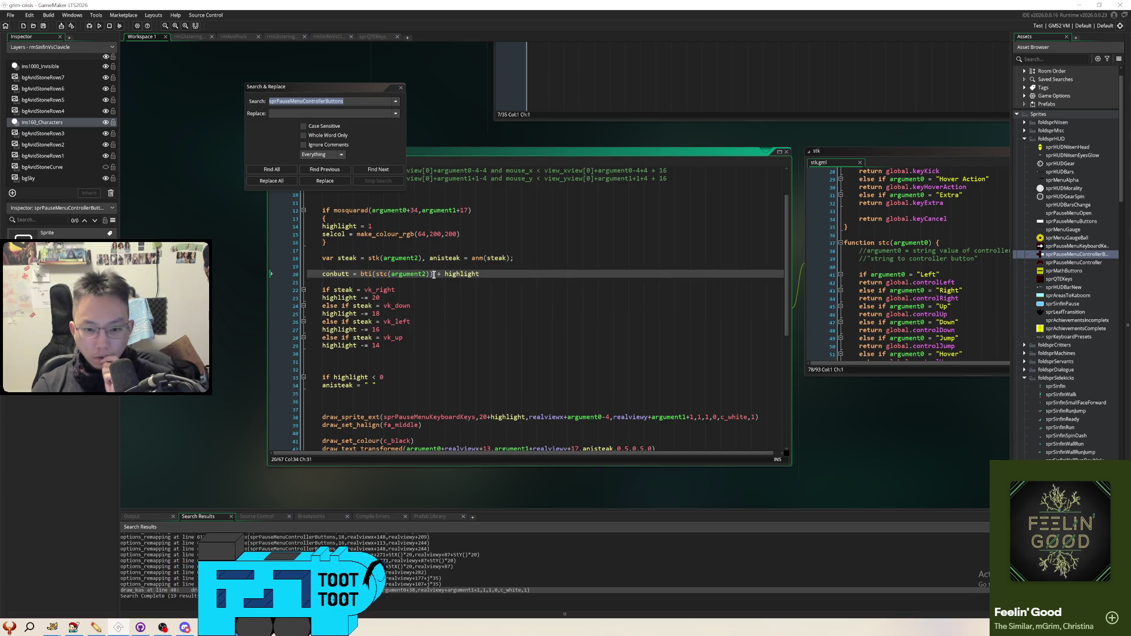
{"action": "right_click", "coordinate": [373, 277]}
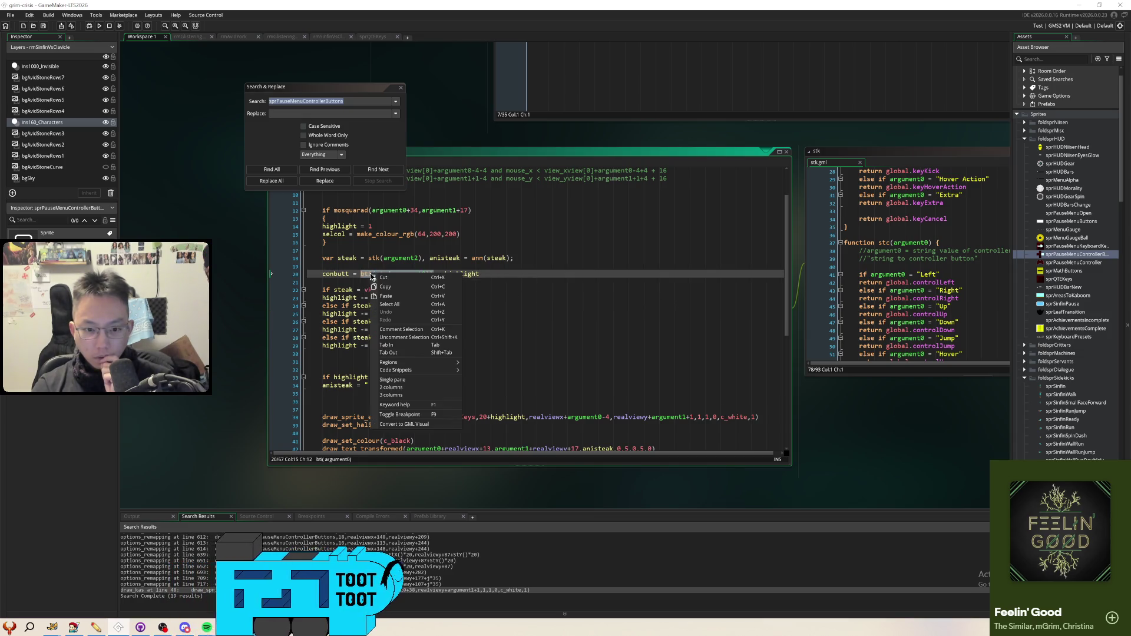
{"action": "left_click", "coordinate": [408, 288]}
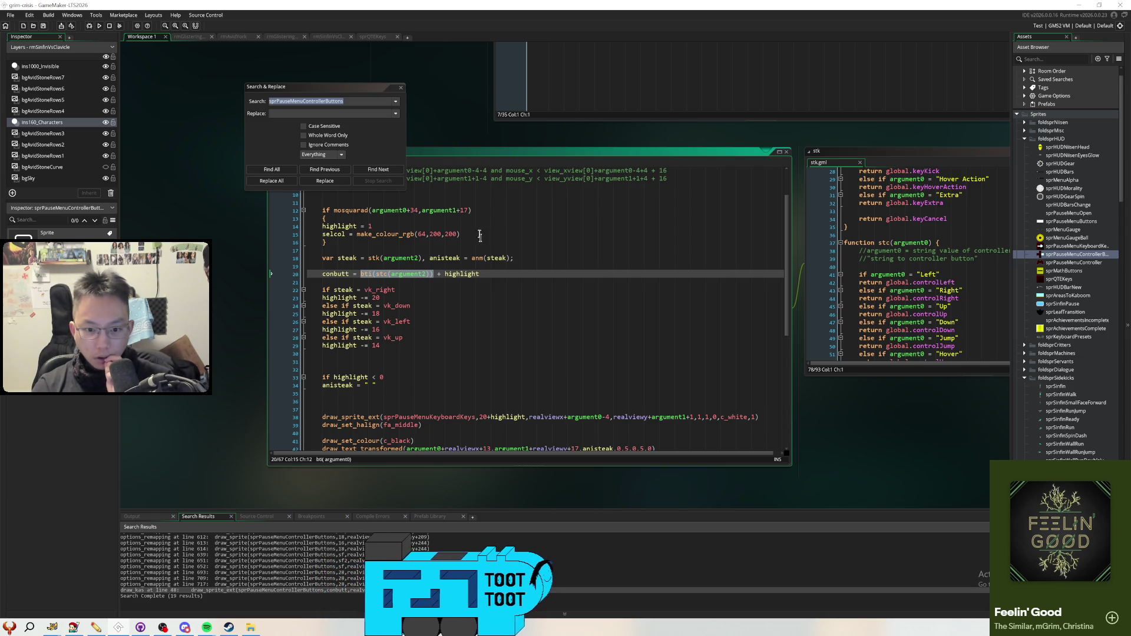
{"action": "left_click", "coordinate": [495, 318]}
{"action": "middle_click", "coordinate": [365, 274]}
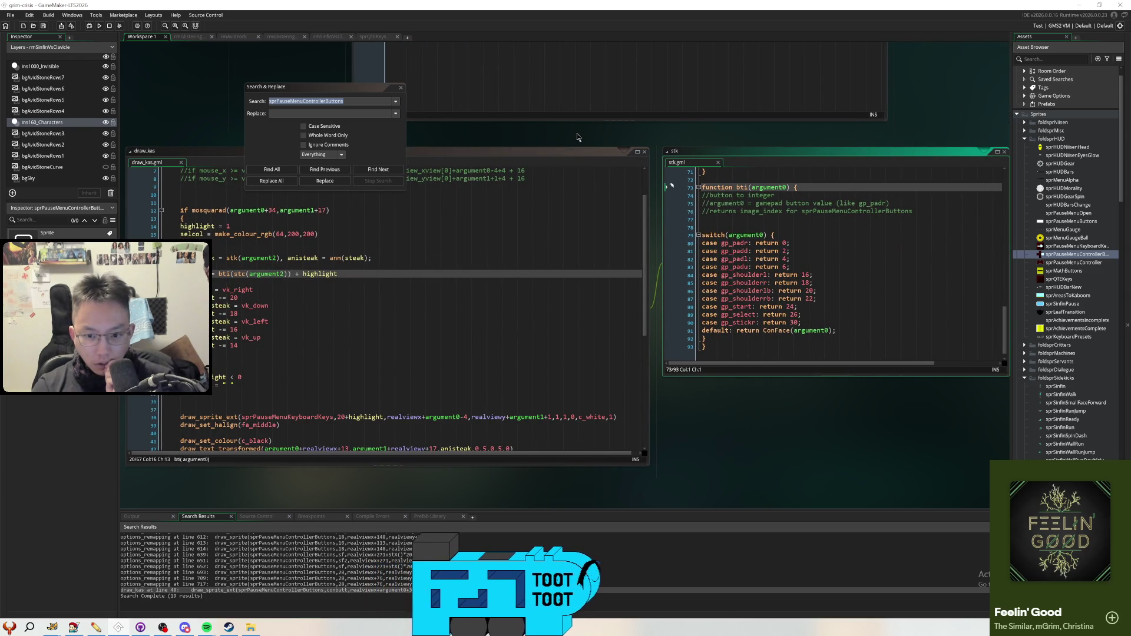
{"action": "left_click_drag", "start_coordinate": [577, 138], "coordinate": [632, 447]}
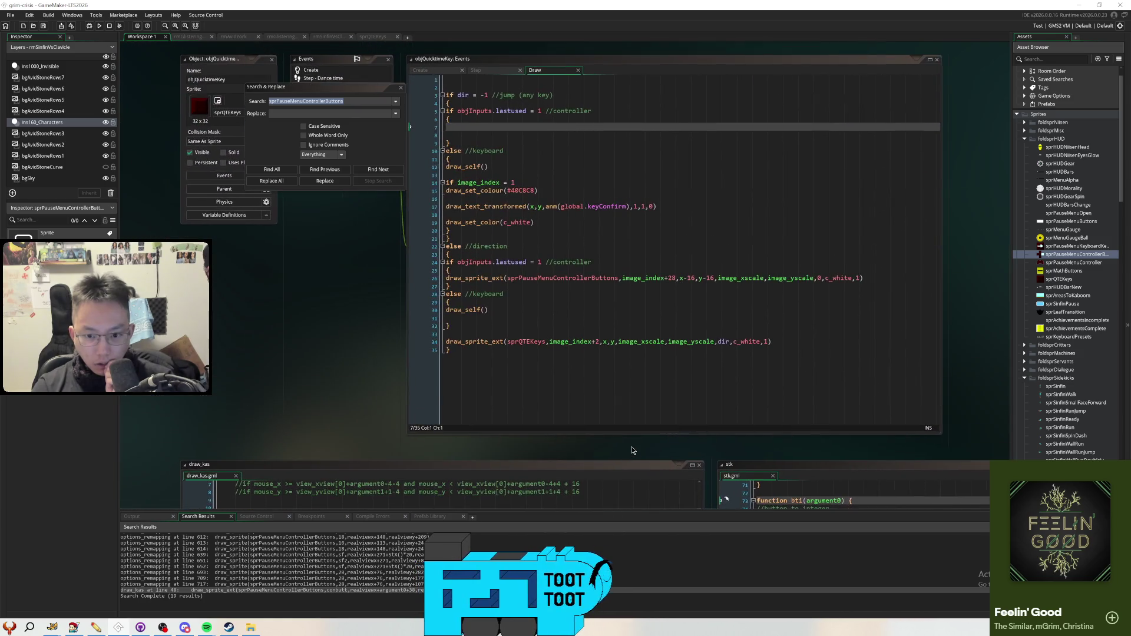
Paste the copied button-index code onto the empty controller-branch line and trim it
{"action": "left_click", "coordinate": [535, 133]}
{"action": "type", "text": "(bti(stc(argument2))"}
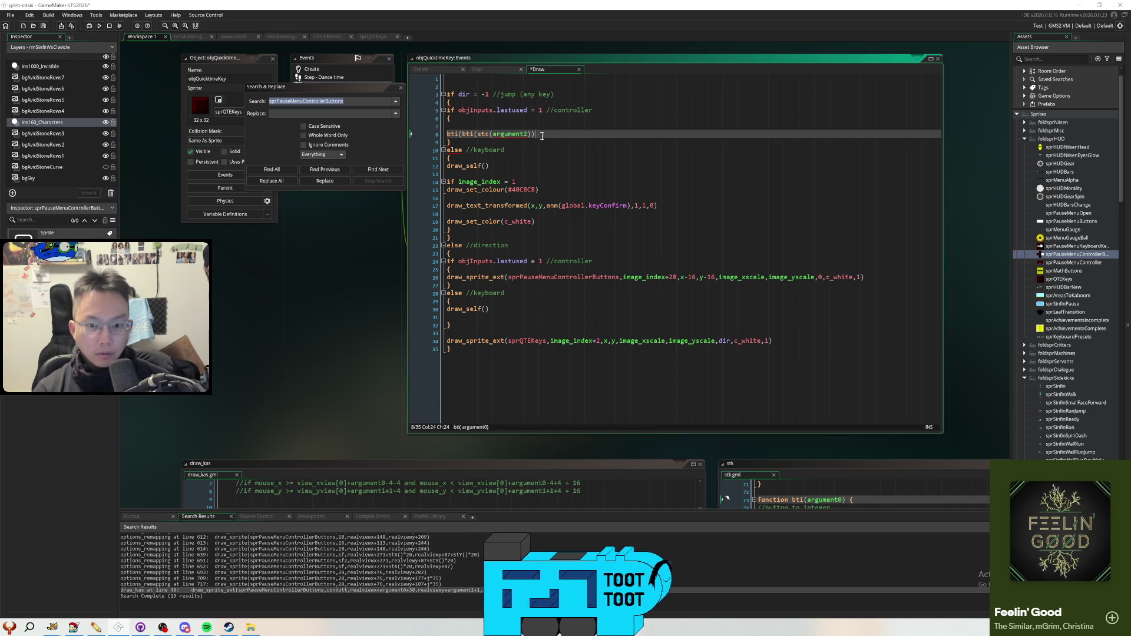
{"action": "key", "text": "ctrl+z"}
{"action": "key", "text": "ctrl+z"}
{"action": "type", "text": "bti(global.controlConfirm"}
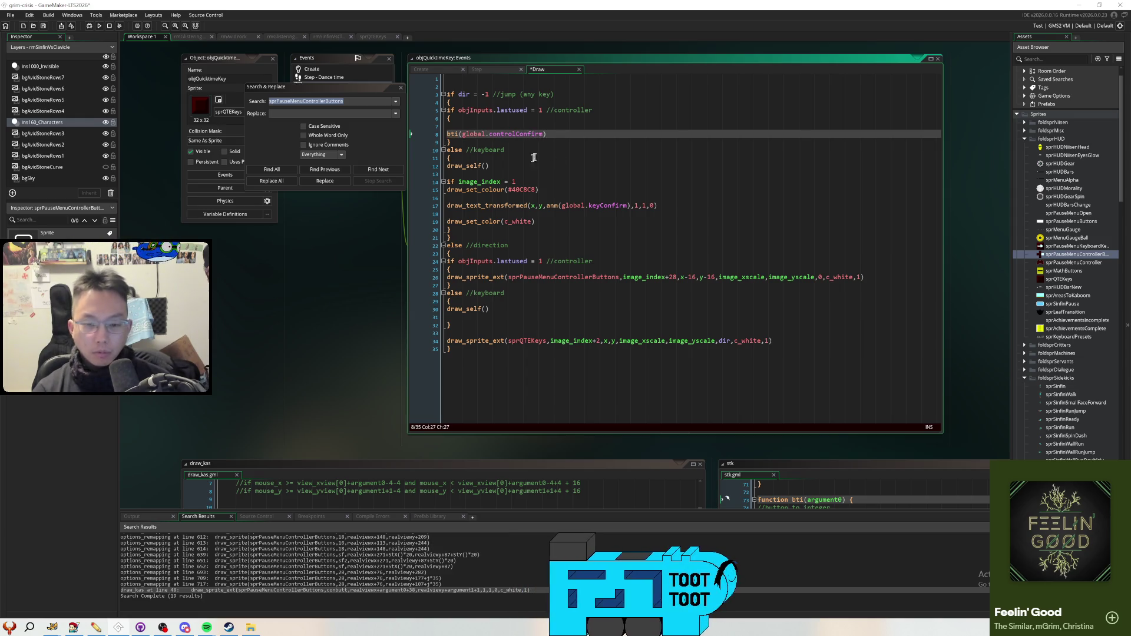
{"action": "scroll", "coordinate": [334, 278], "scroll_direction": "down", "scroll_amount": 5}
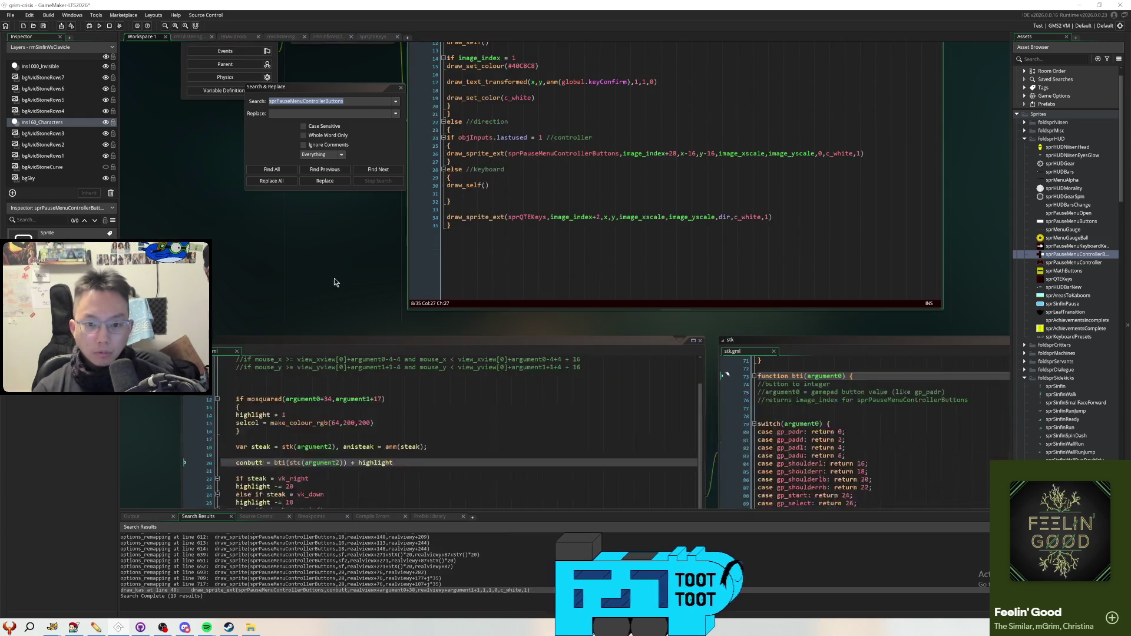
{"action": "scroll", "coordinate": [300, 228], "scroll_direction": "up", "scroll_amount": 2}
{"action": "scroll", "coordinate": [318, 257], "scroll_direction": "up", "scroll_amount": 3}
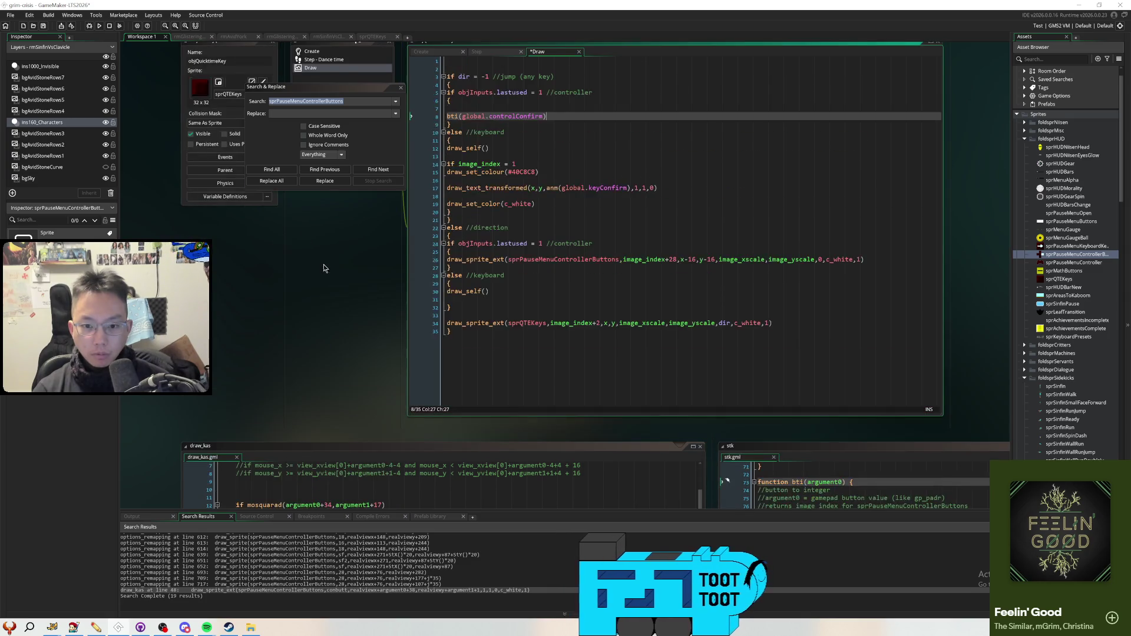
{"action": "scroll", "coordinate": [323, 268], "scroll_direction": "down", "scroll_amount": 3}
{"action": "scroll", "coordinate": [327, 272], "scroll_direction": "up", "scroll_amount": 2}
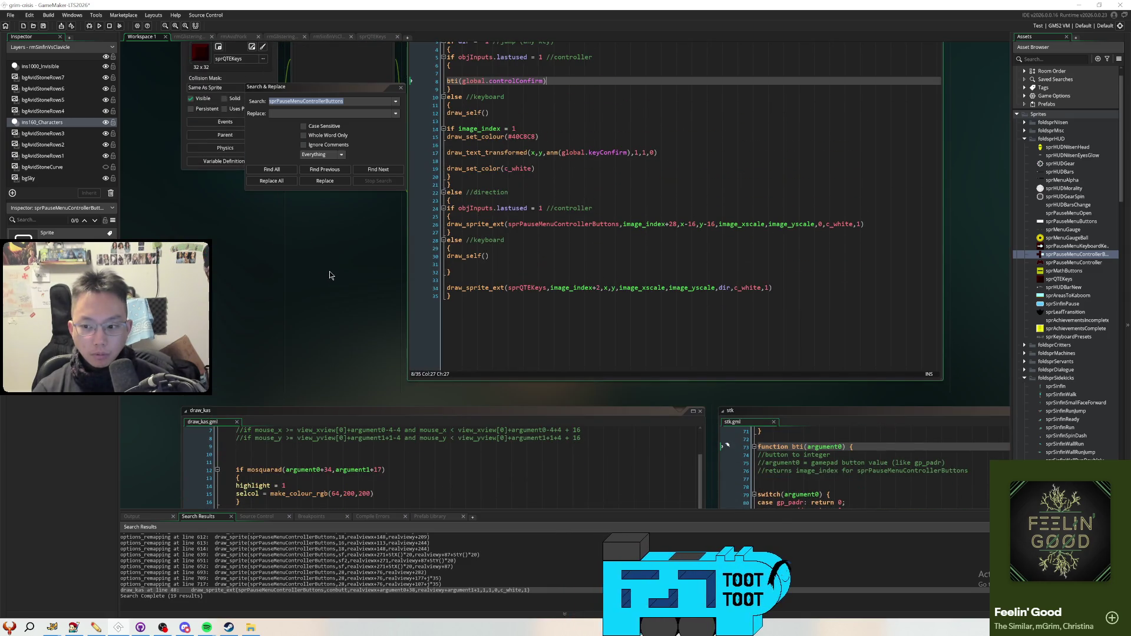
{"action": "scroll", "coordinate": [330, 267], "scroll_direction": "up", "scroll_amount": 3}
Start a draw_sprite_ext call on sprPauseMenuControllerButtons with bti(global.controlConfirm) as its frame
{"action": "left_click", "coordinate": [489, 143]}
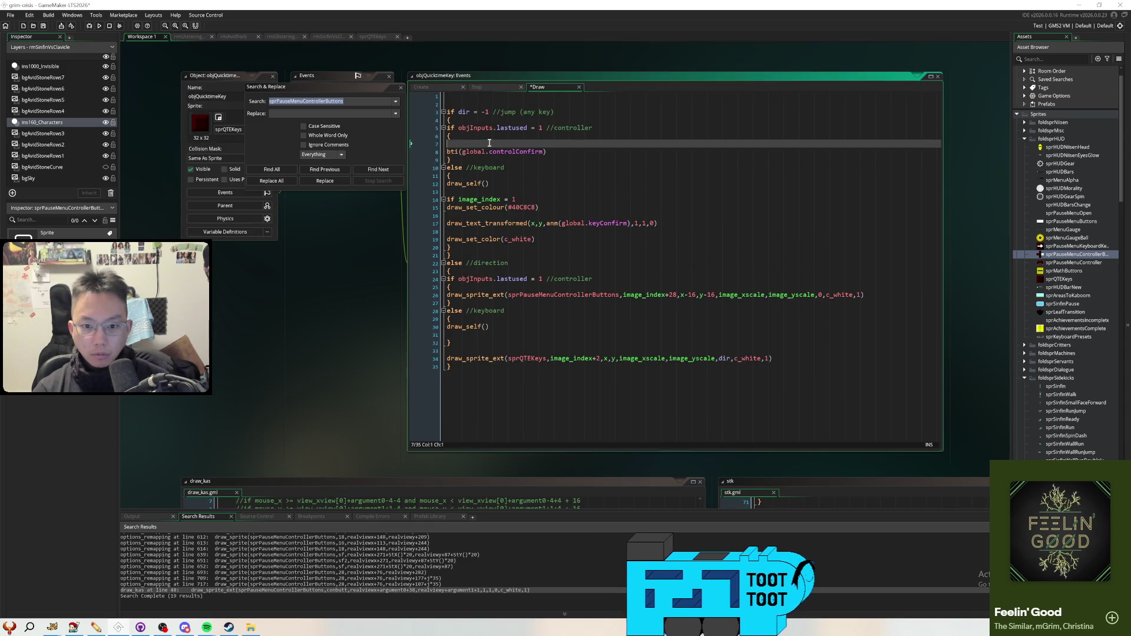
{"action": "type", "text": "draw_sprite_ext"}
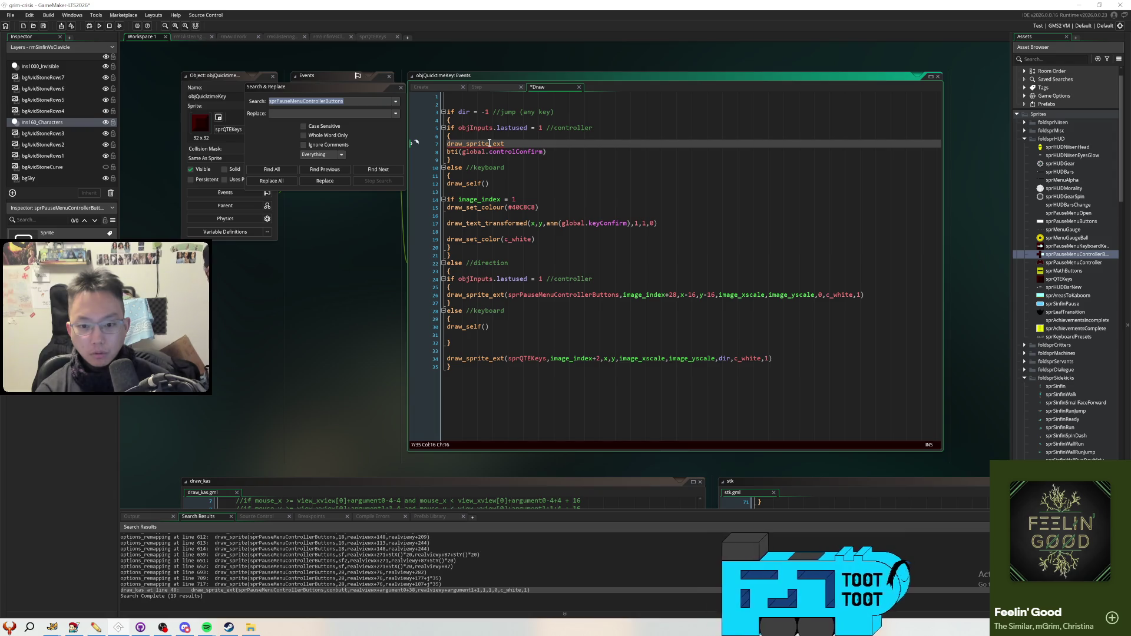
{"action": "type", "text": "(sprPauseMenuContro"}
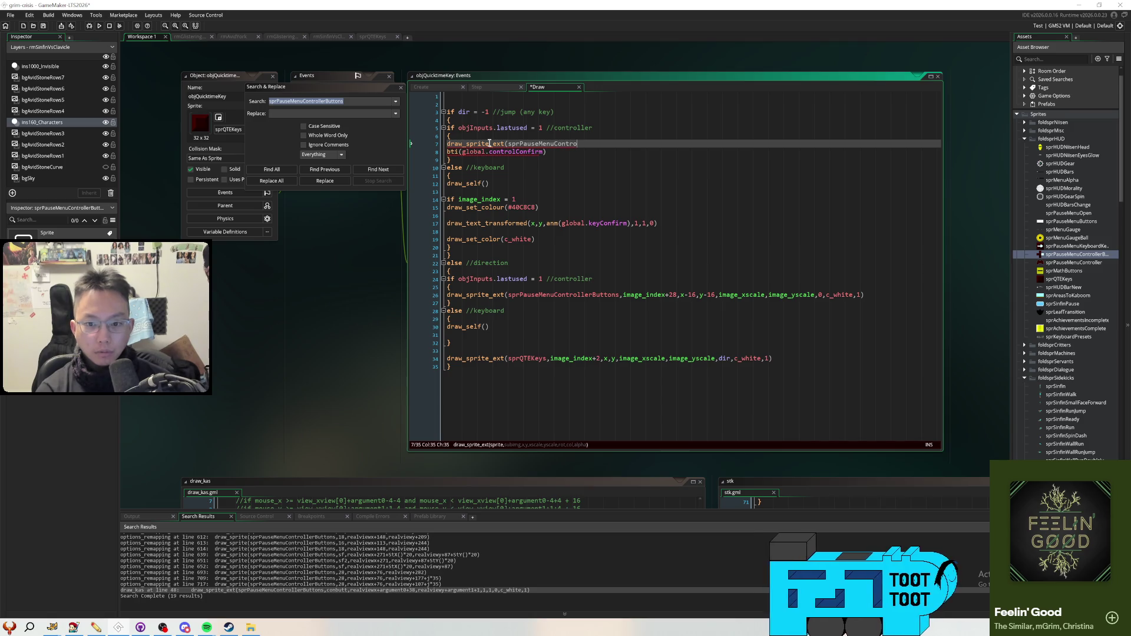
{"action": "type", "text": "s,"}
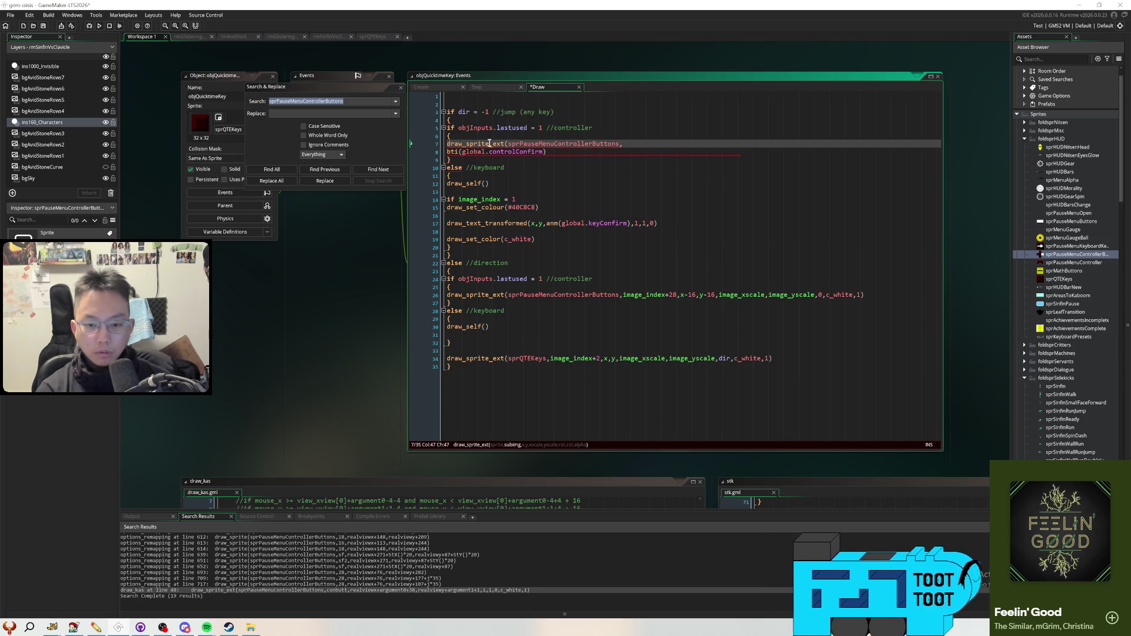
{"action": "key", "text": "Down"}
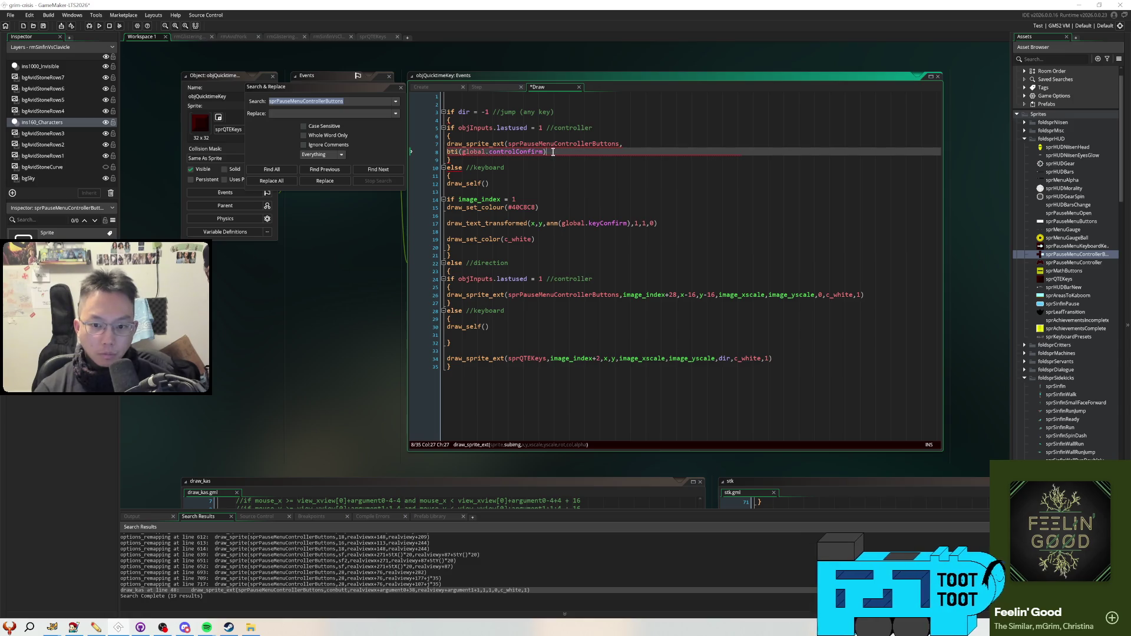
{"action": "key", "text": "shift+Home"}
{"action": "key", "text": "ctrl+x"}
{"action": "key", "text": "Up"}
{"action": "key", "text": "End"}
{"action": "key", "text": "ctrl+v"}
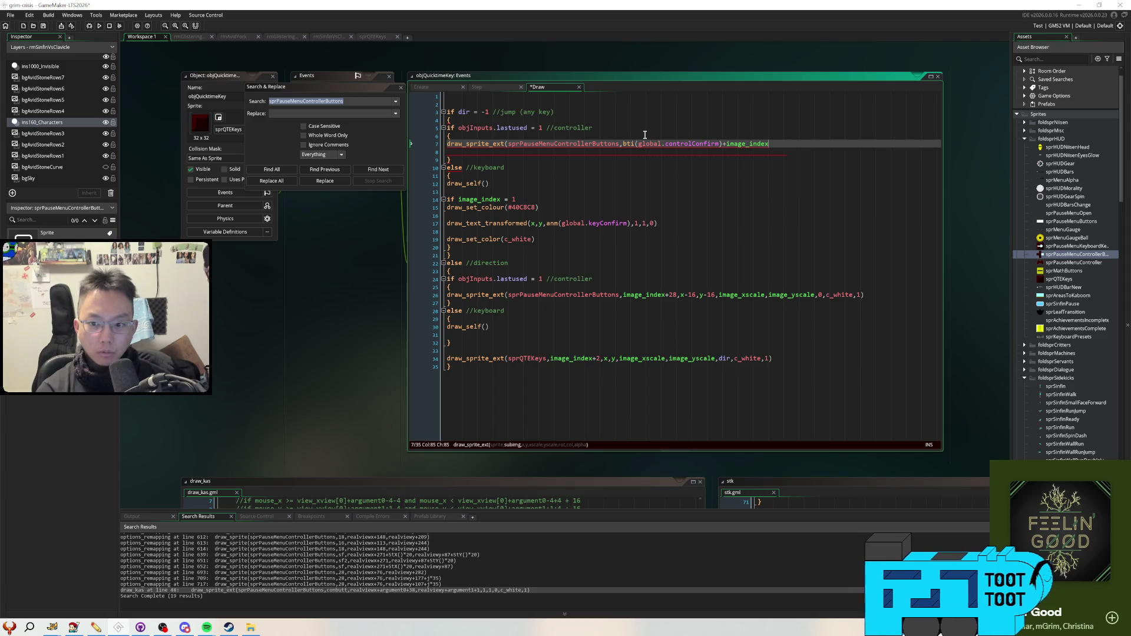
Finish the call with x-16, y-16, scale 1,1, angle 0, c_white, alpha 1, and delete the leftover line
{"action": "type", "text": ",x"}
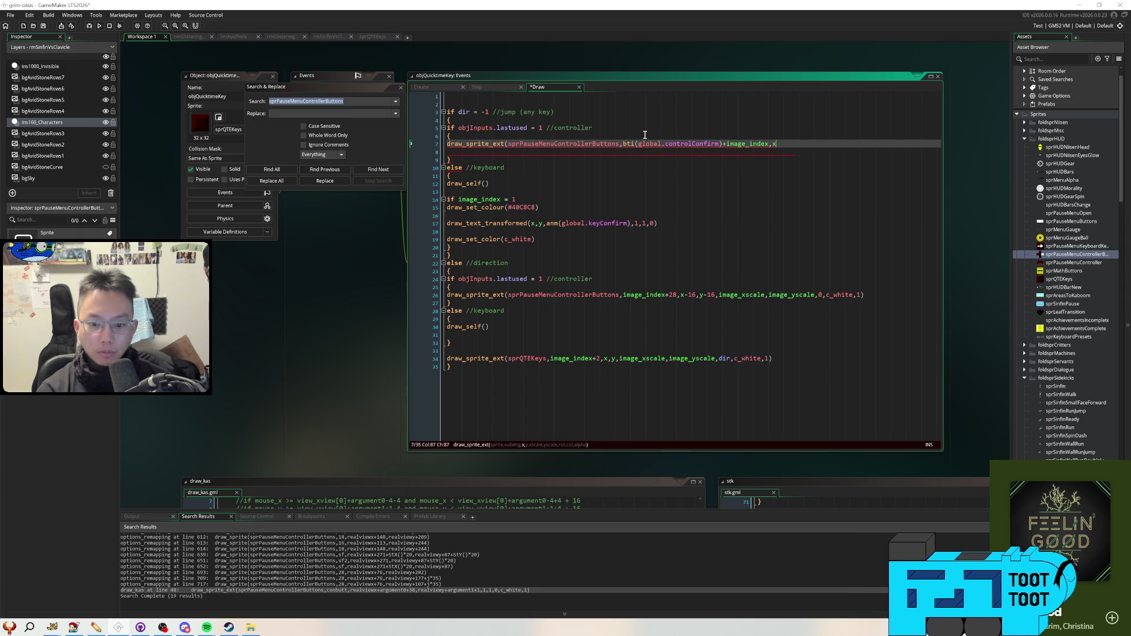
{"action": "type", "text": "-16,y-16,"}
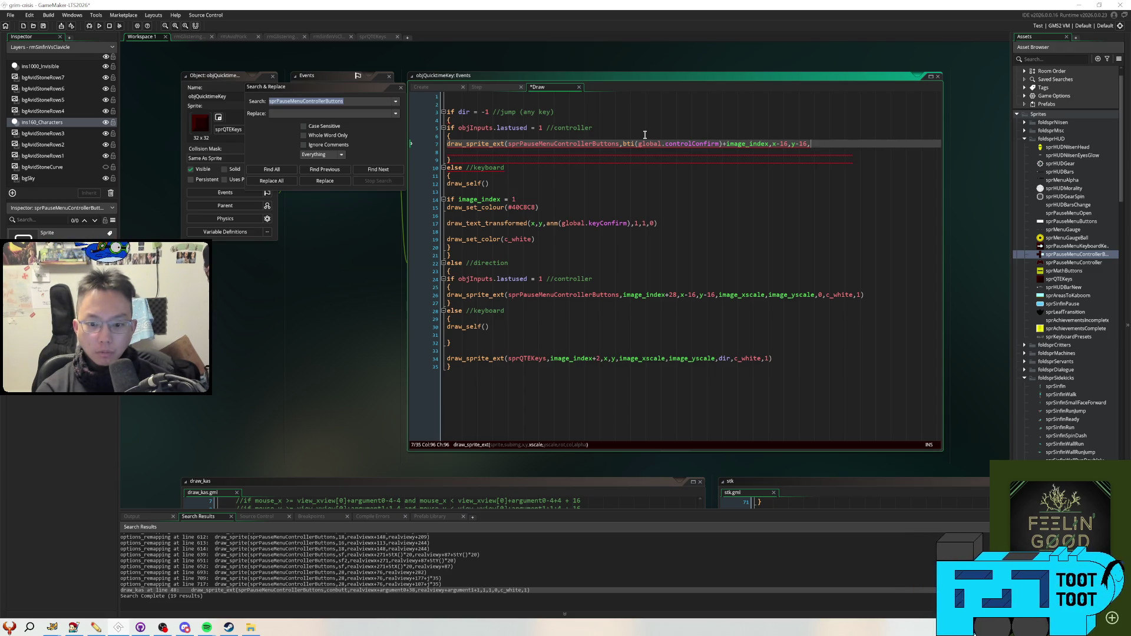
{"action": "type", "text": "1,"}
{"action": "key", "text": "BackSpace"}
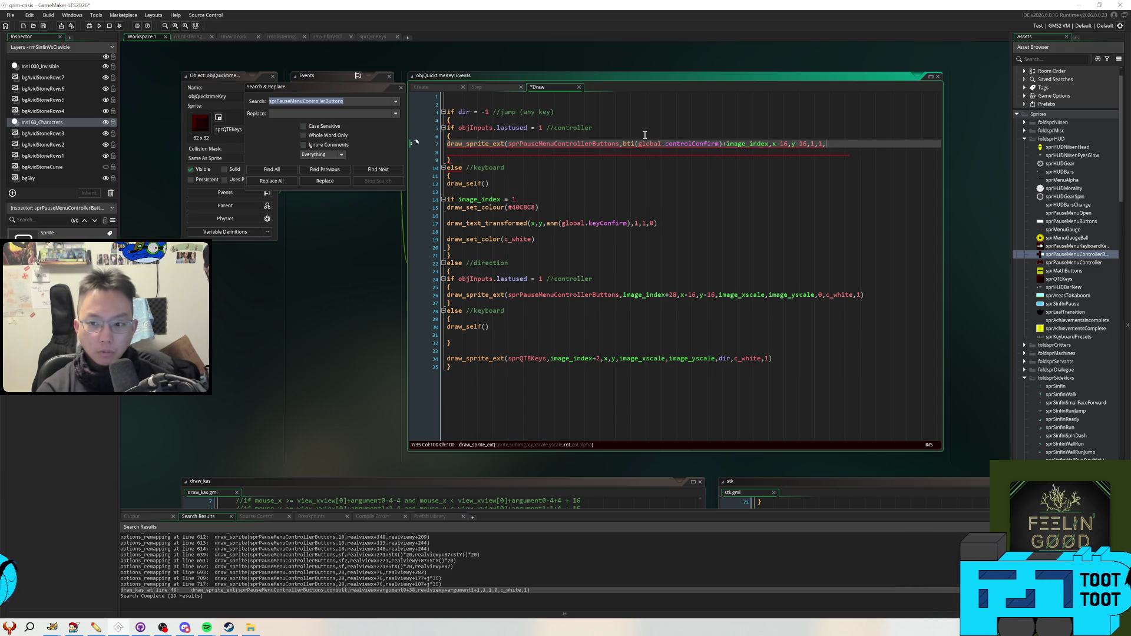
{"action": "type", "text": "0,c_white,1)"}
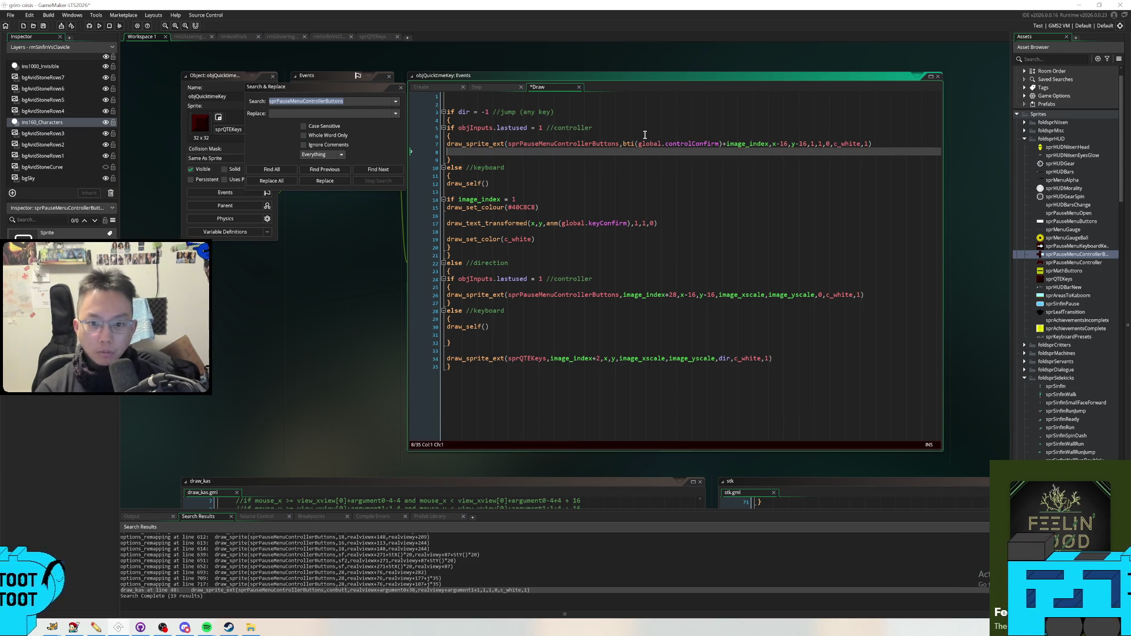
{"action": "key", "text": "Delete"}
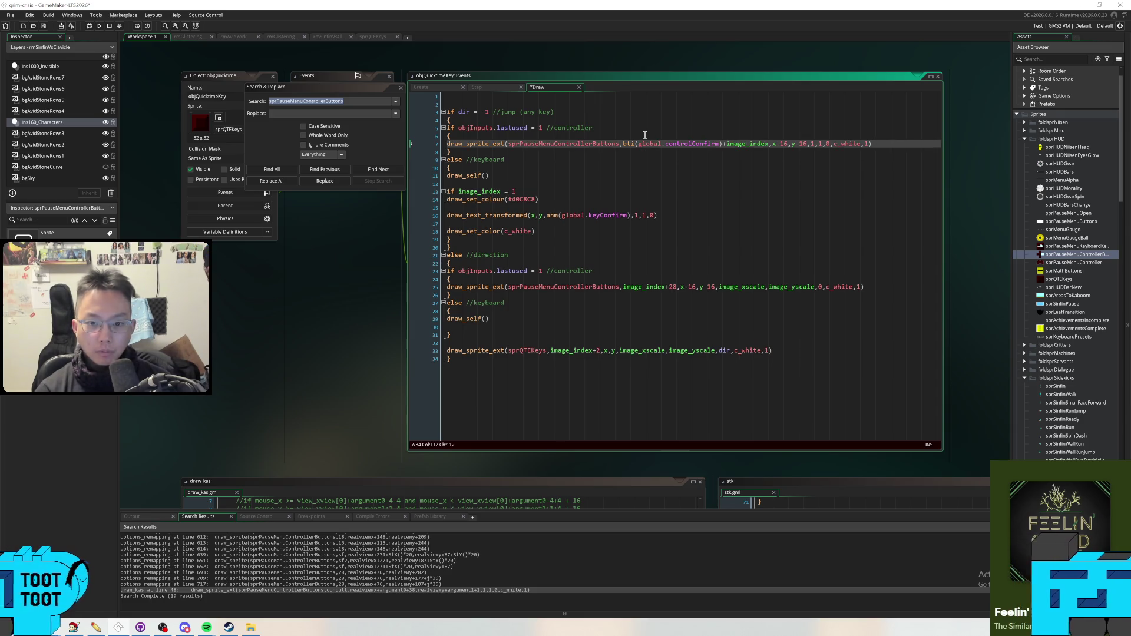
{"action": "key", "text": "Down"}
{"action": "key", "text": "Down"}
{"action": "key", "text": "Down"}
{"action": "key", "text": "Home"}
{"action": "key", "text": "Up"}
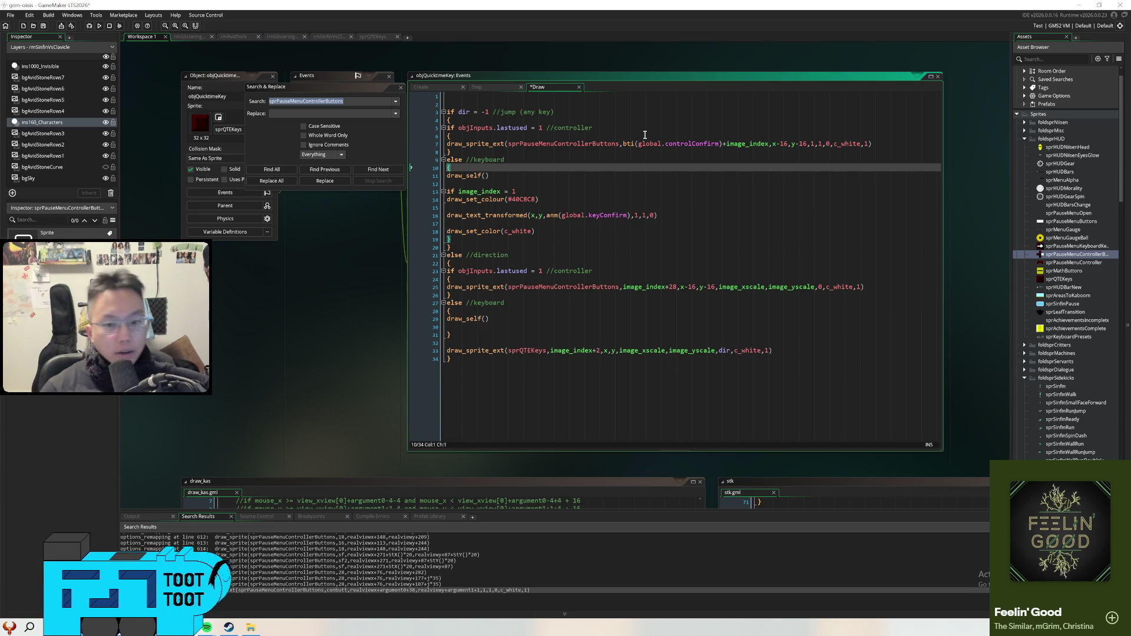
Run the game, answer the up and down arrow quick-time prompts, then close it
{"action": "left_click", "coordinate": [99, 26]}
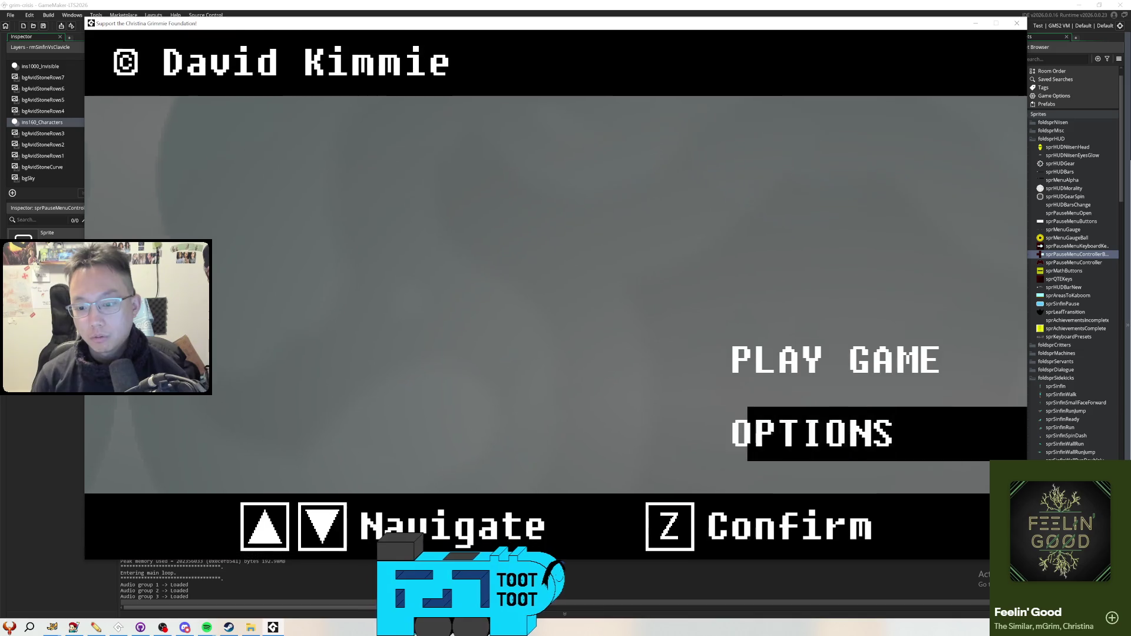
{"action": "key", "text": "z"}
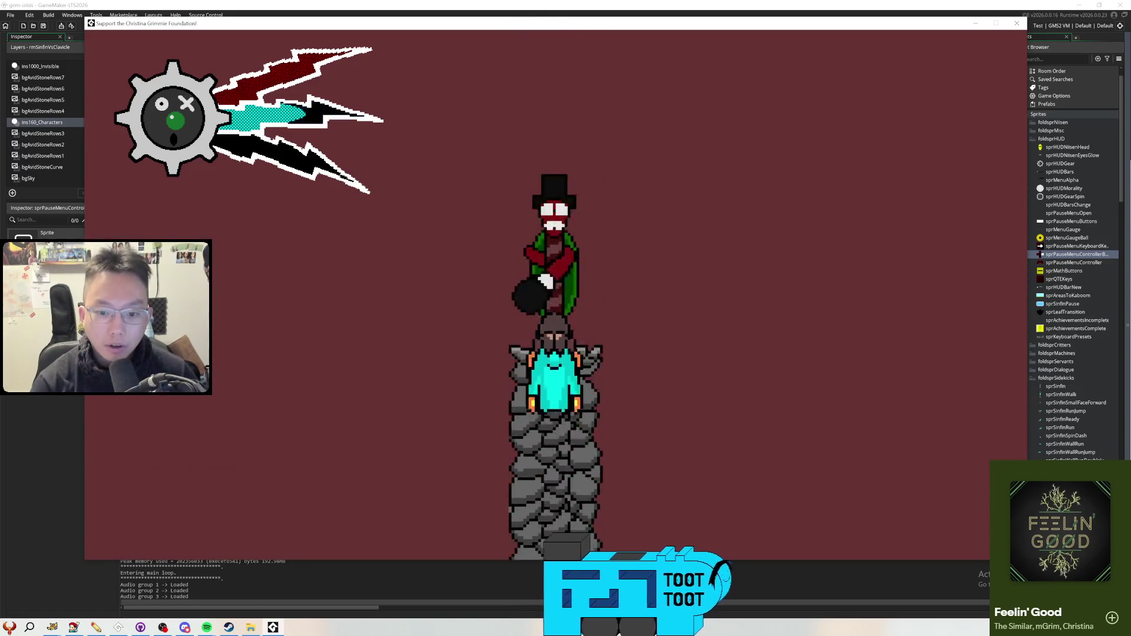
{"action": "key", "text": "Up"}
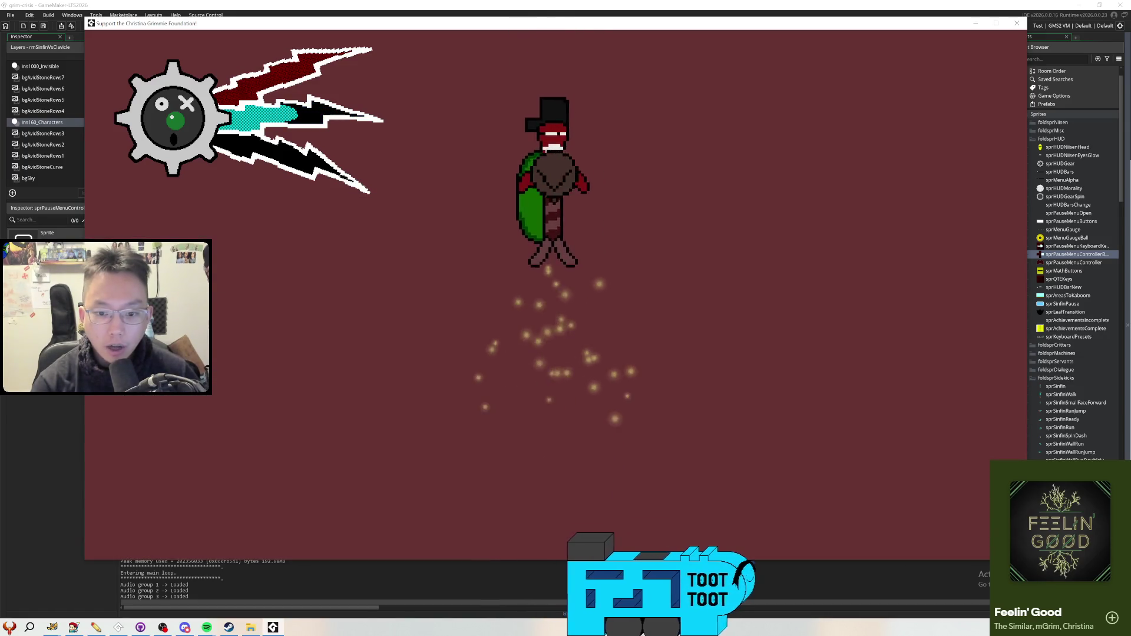
{"action": "key", "text": "Down"}
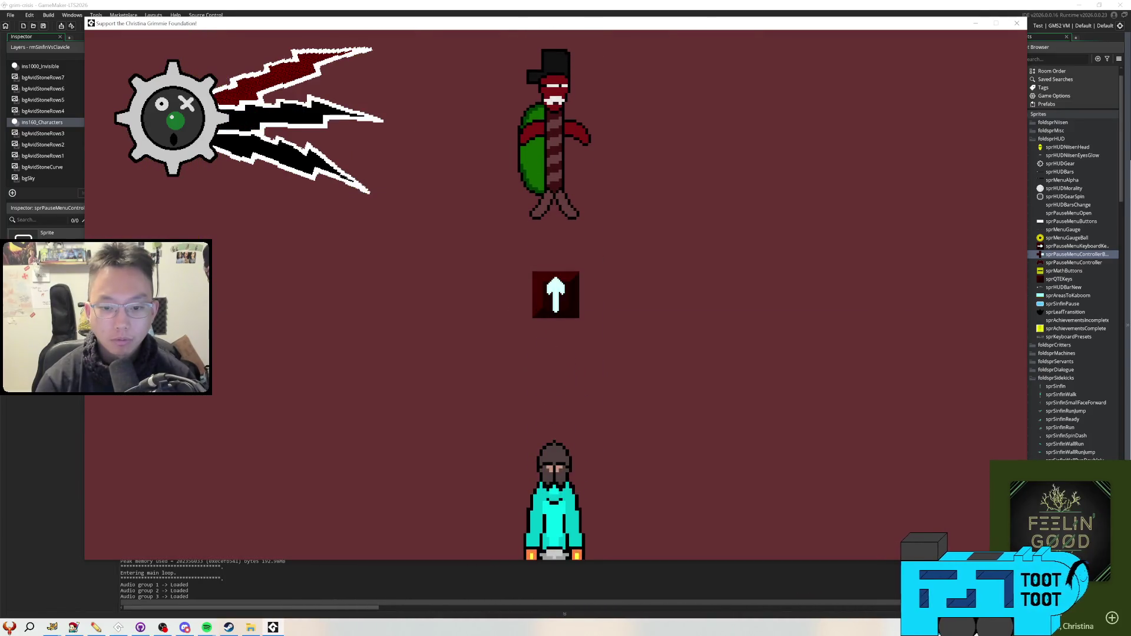
{"action": "key", "text": "Up"}
{"action": "key", "text": "Down"}
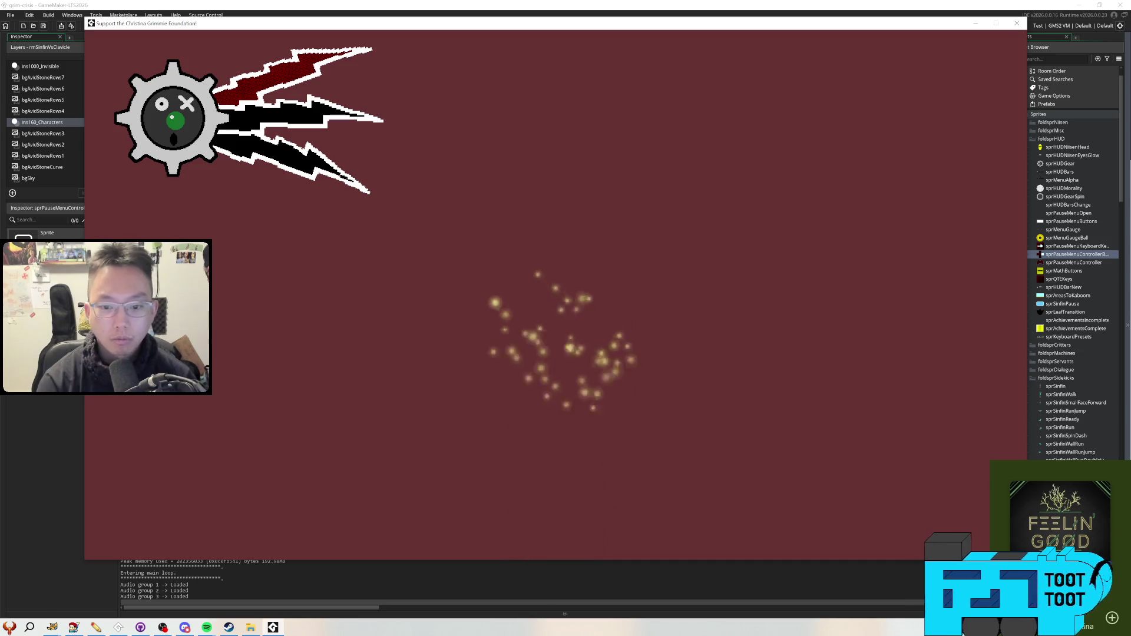
{"action": "key", "text": "Down"}
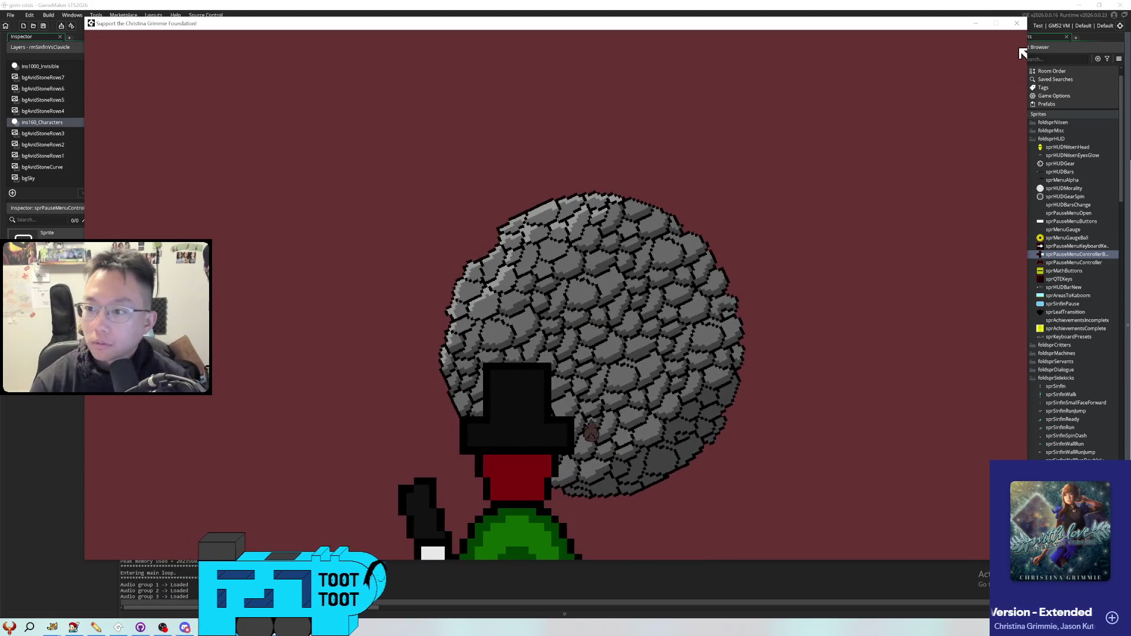
{"action": "left_click", "coordinate": [1017, 25]}
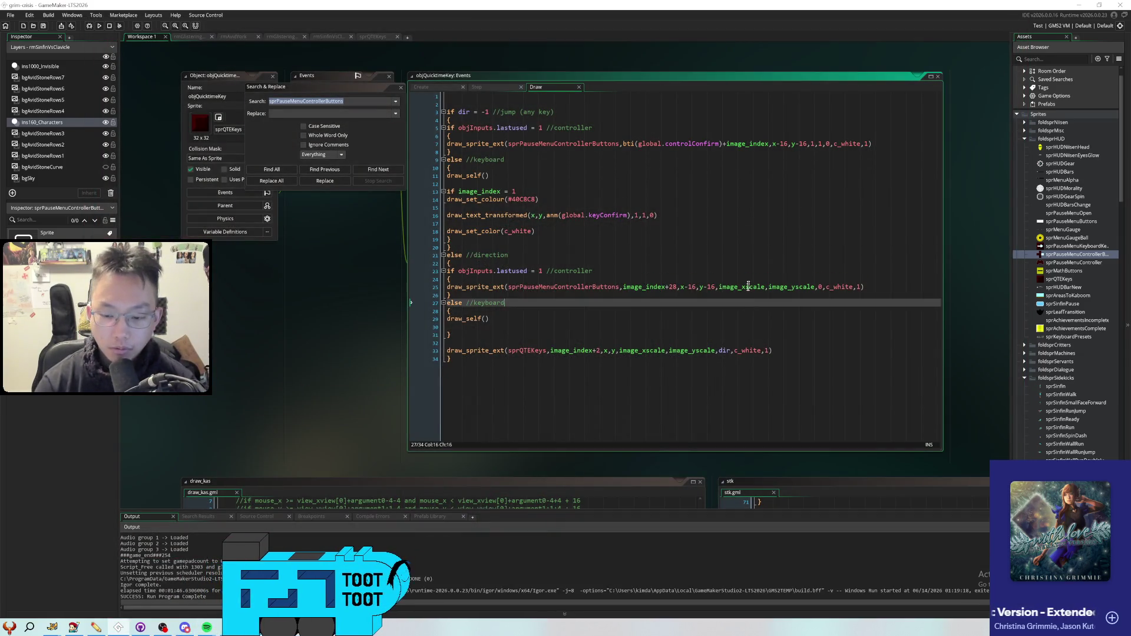
Change the keyboard prompt's draw_text_transformed scale from 1,1 to image_xscale,image_yscale and rebuild
{"action": "left_click", "coordinate": [770, 271]}
{"action": "left_click", "coordinate": [769, 296]}
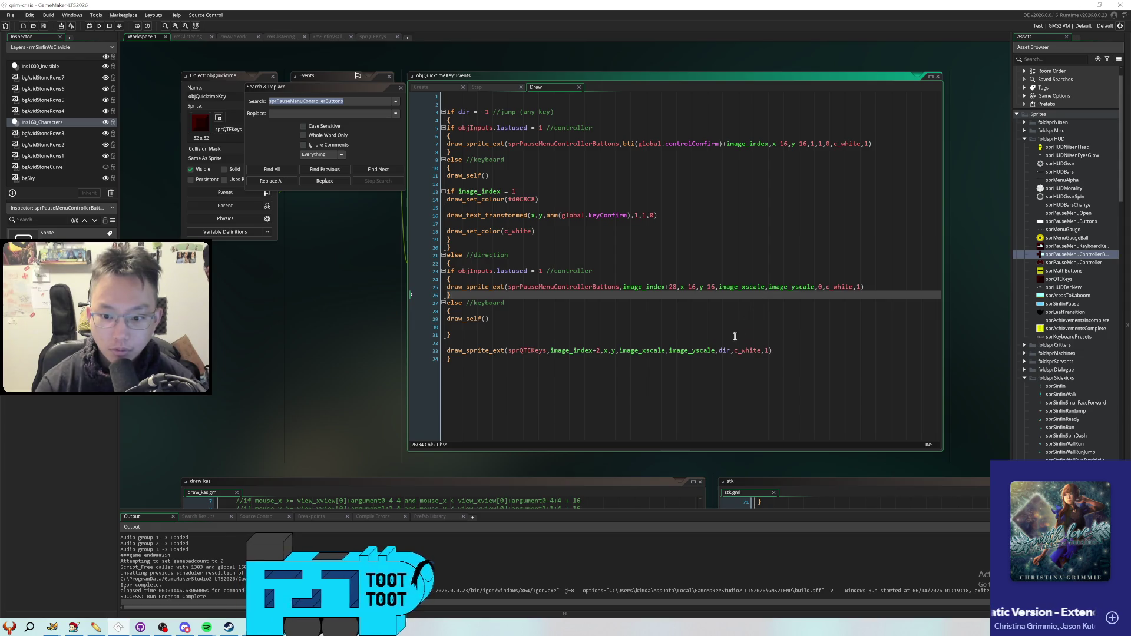
{"action": "left_click", "coordinate": [759, 287]}
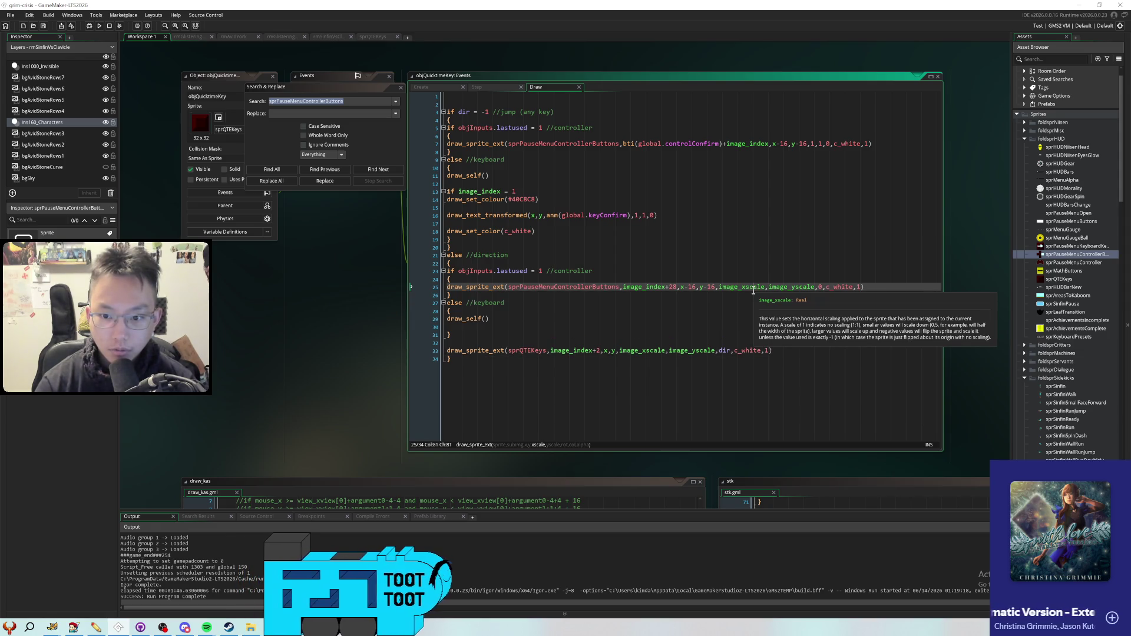
{"action": "left_click", "coordinate": [636, 216]}
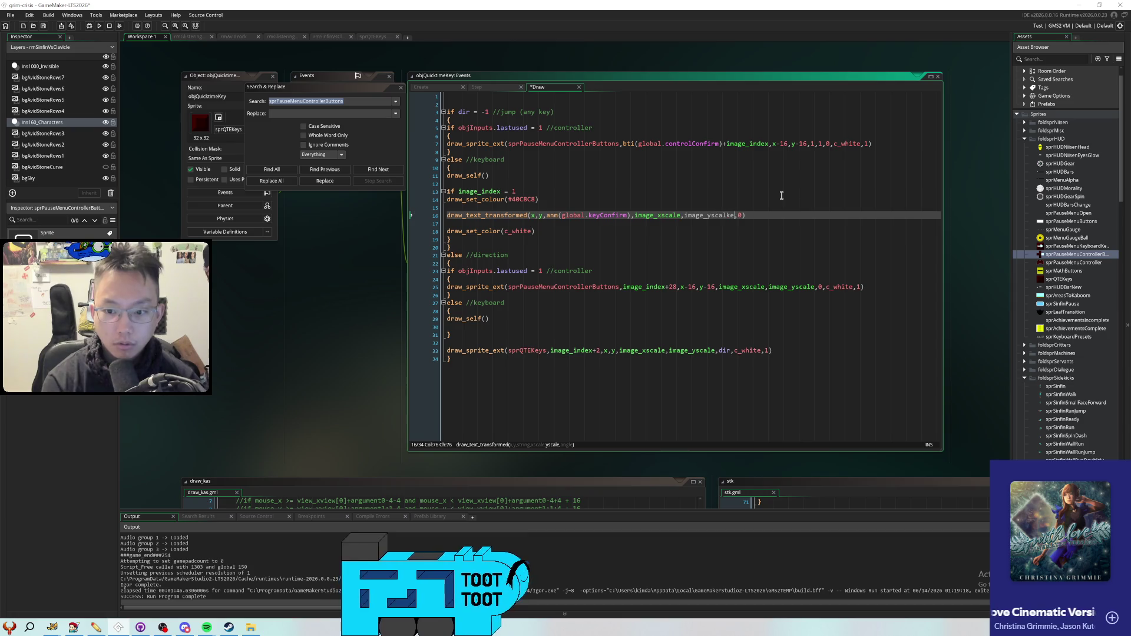
{"action": "key", "text": "F5"}
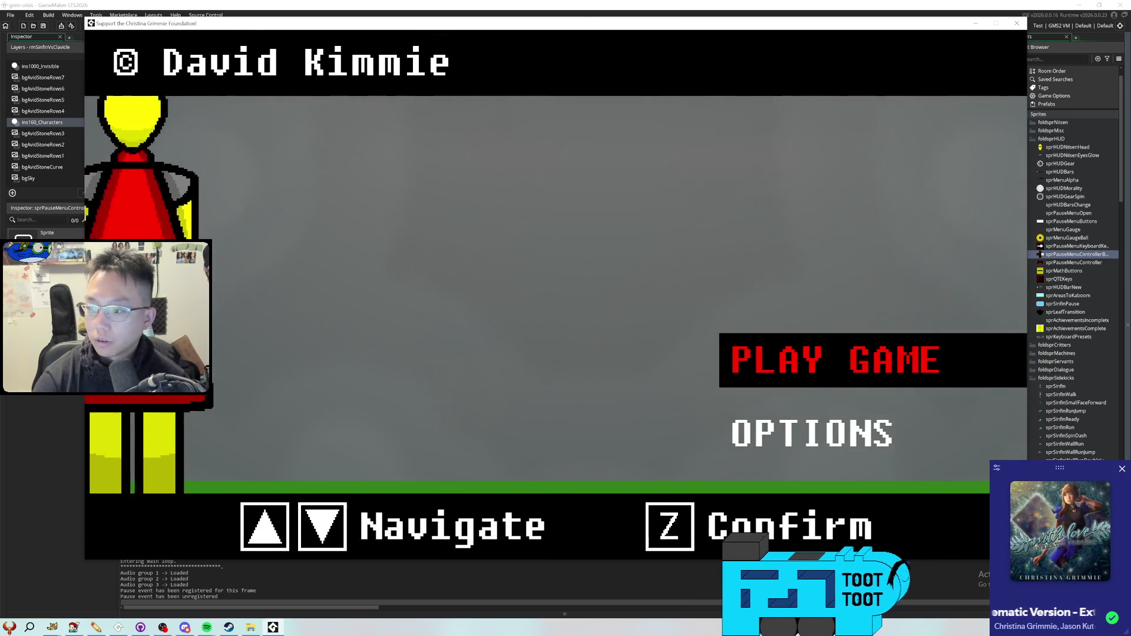
Start the game, answer the Down, Up and Right arrow prompts through the boss encounter, then close it
{"action": "key", "text": "z"}
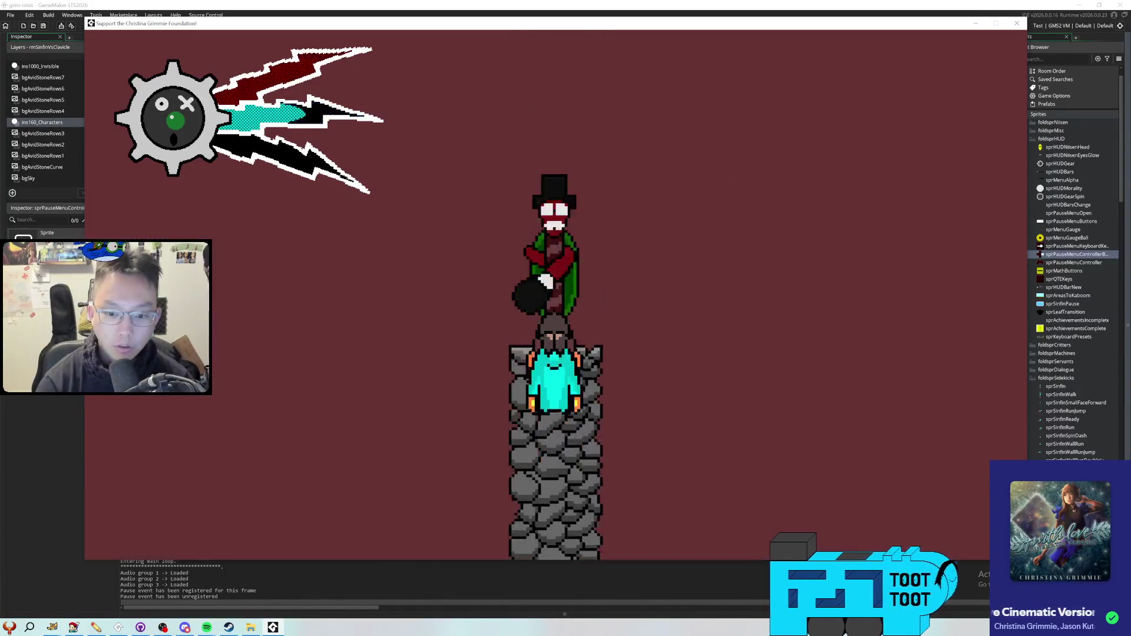
{"action": "key", "text": "Down"}
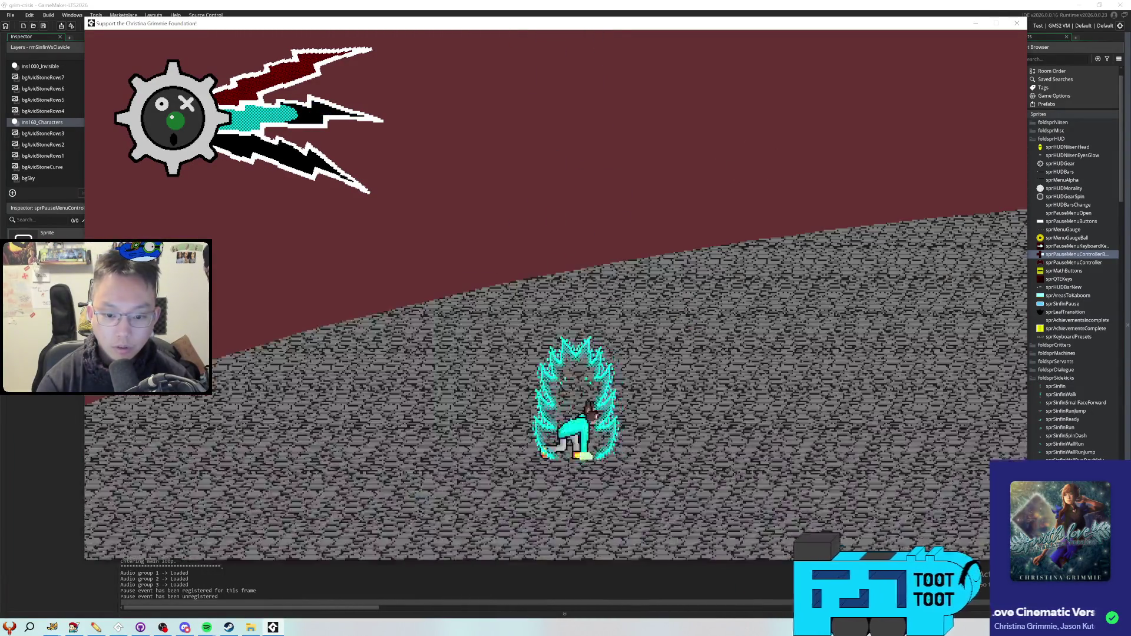
{"action": "key", "text": "Up"}
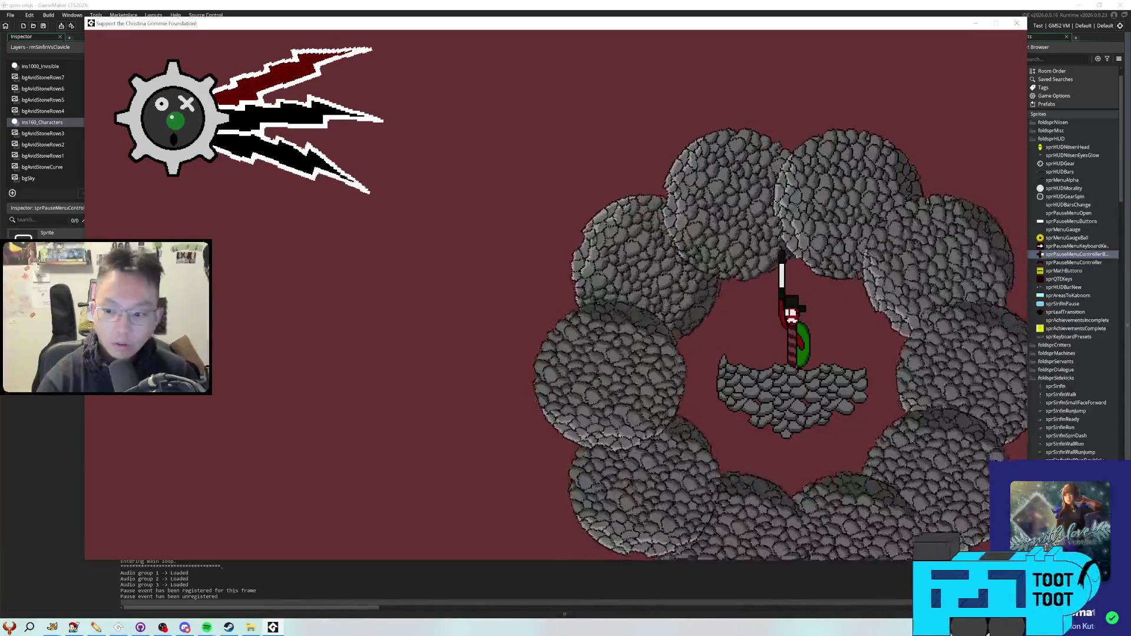
{"action": "key", "text": "Right"}
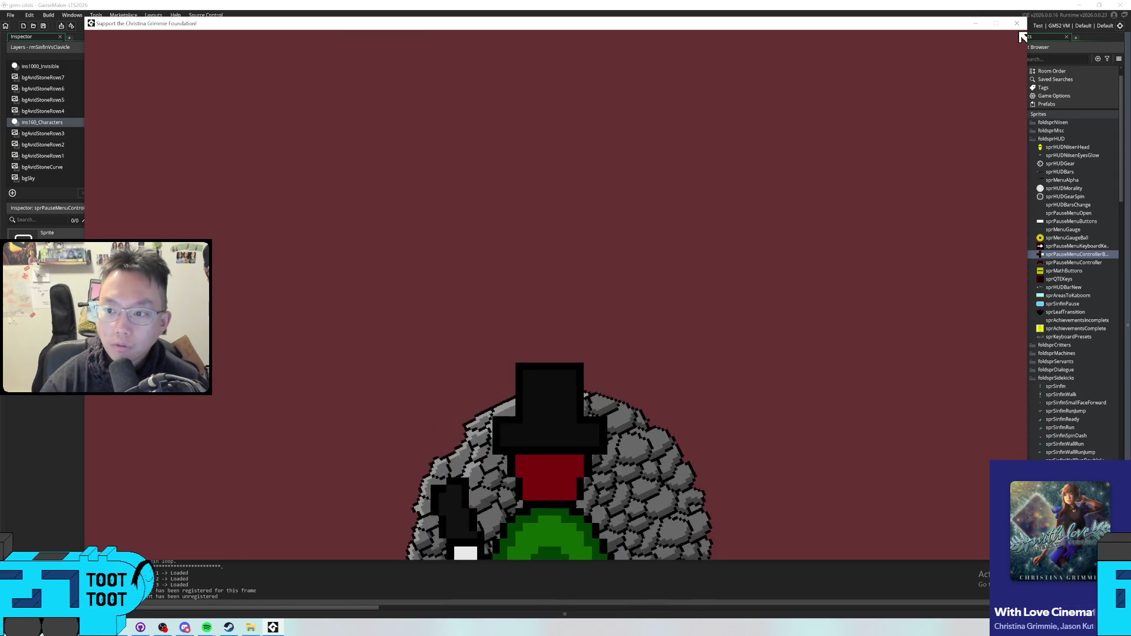
{"action": "left_click", "coordinate": [1017, 23]}
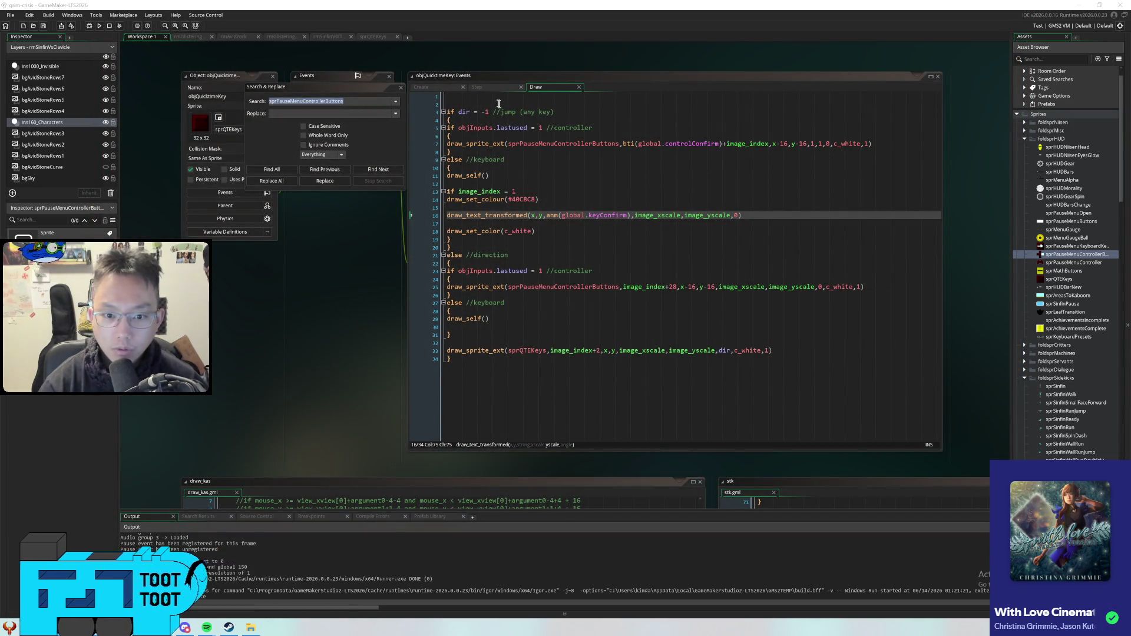
Change line 25's offsets to x-16*image_xscale and y-16*image_yscale, then save and run with F5
{"action": "left_click", "coordinate": [479, 87]}
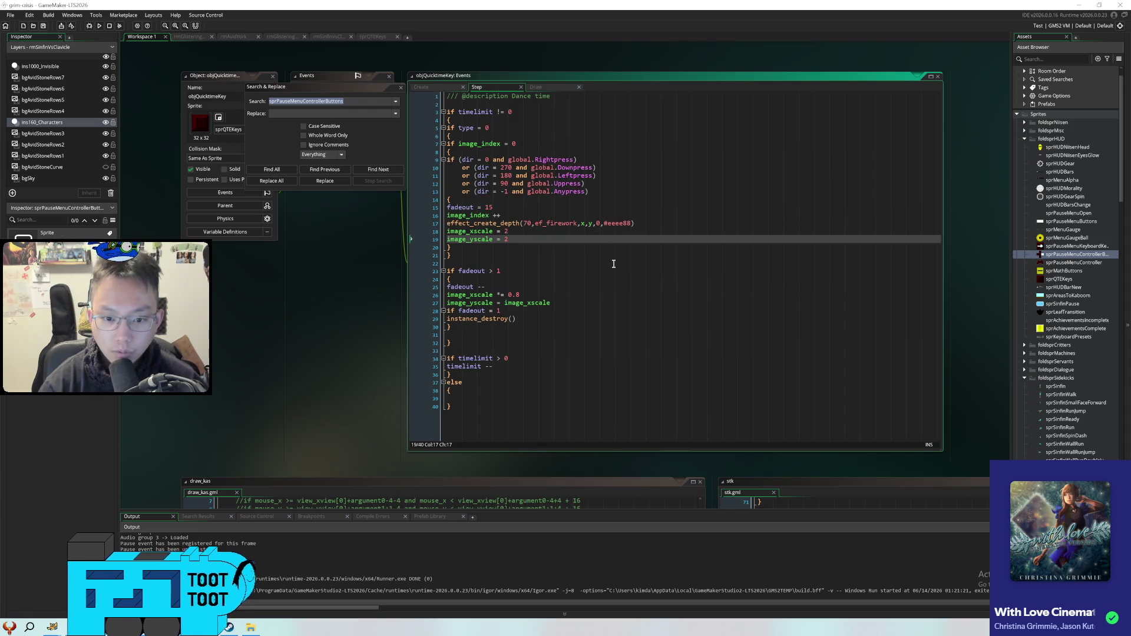
{"action": "left_click", "coordinate": [559, 86]}
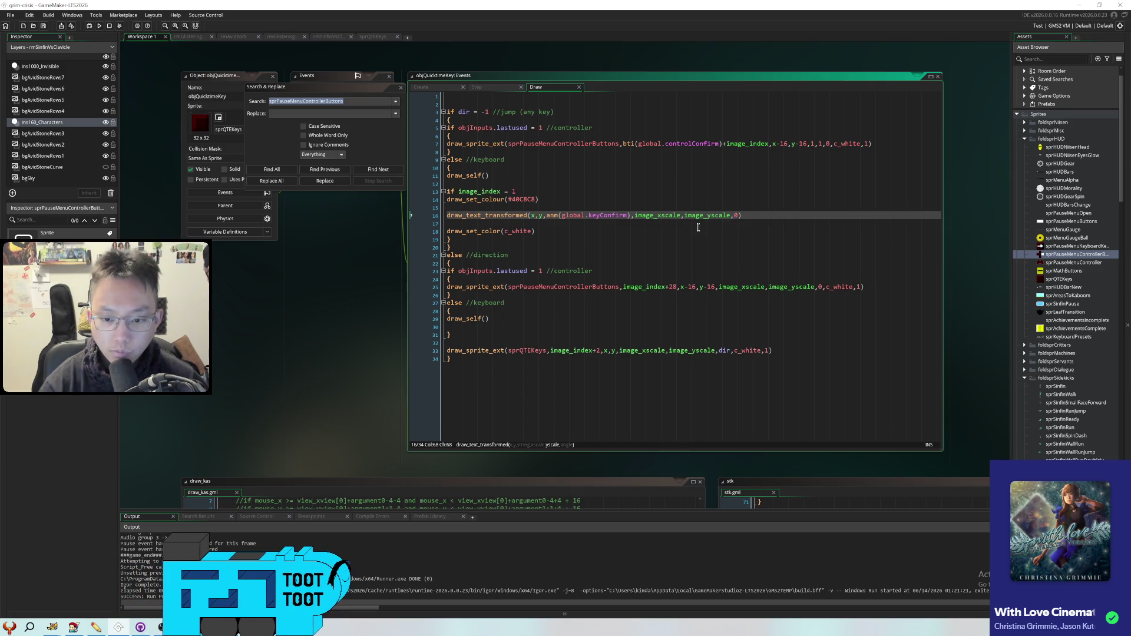
{"action": "left_click", "coordinate": [736, 288]}
{"action": "mouse_move", "coordinate": [719, 289]}
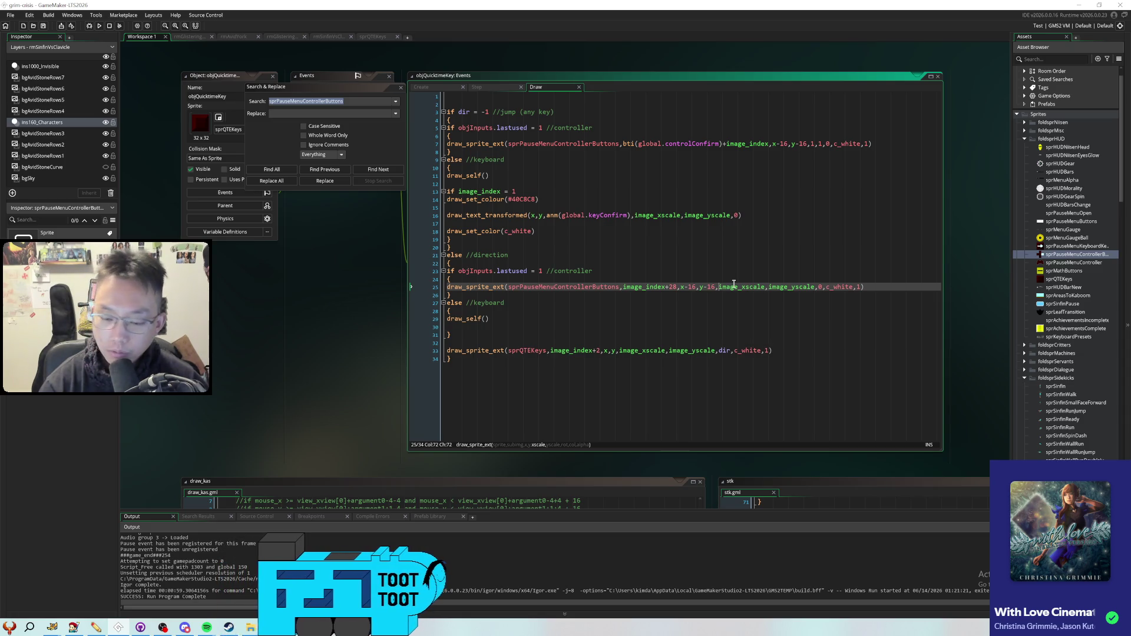
{"action": "left_click", "coordinate": [736, 288]}
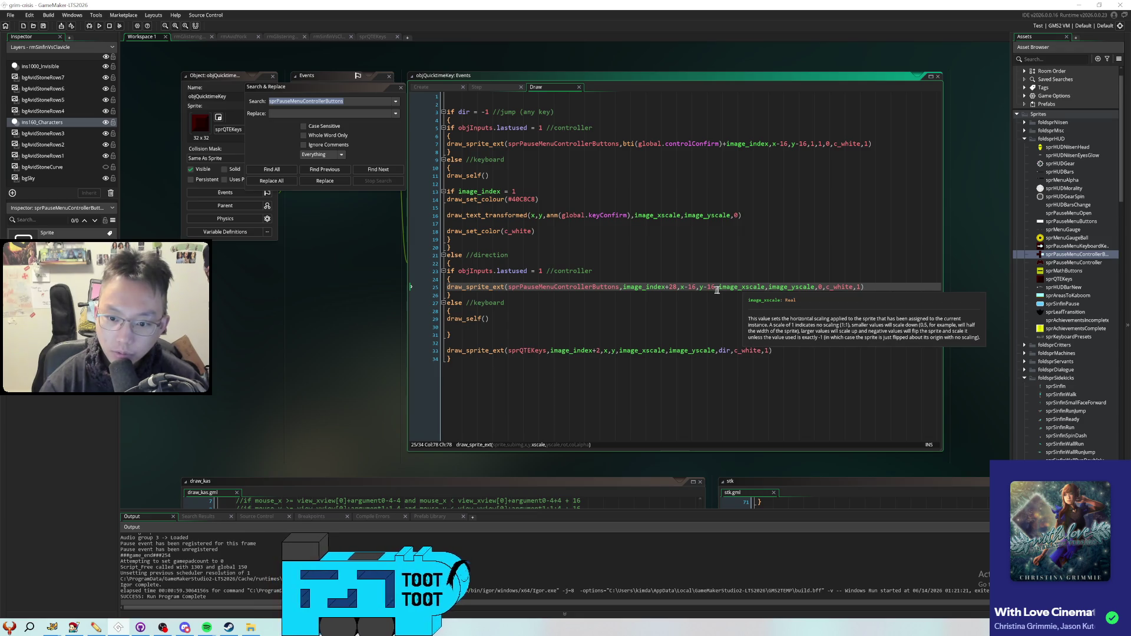
{"action": "left_click", "coordinate": [698, 288]}
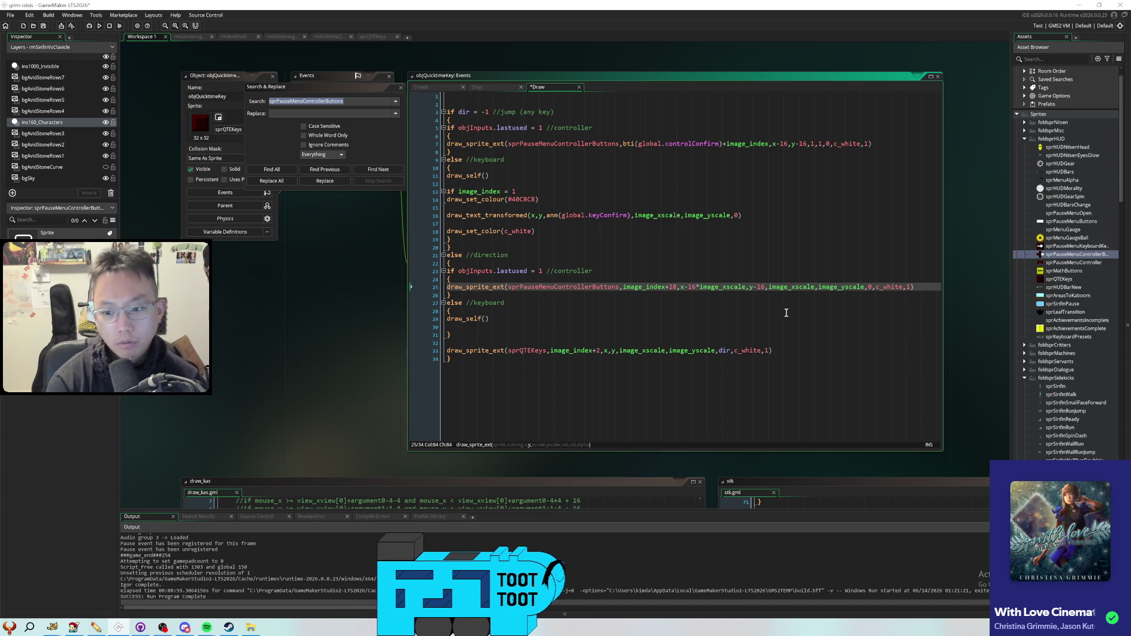
{"action": "type", "text": "image_yscale"}
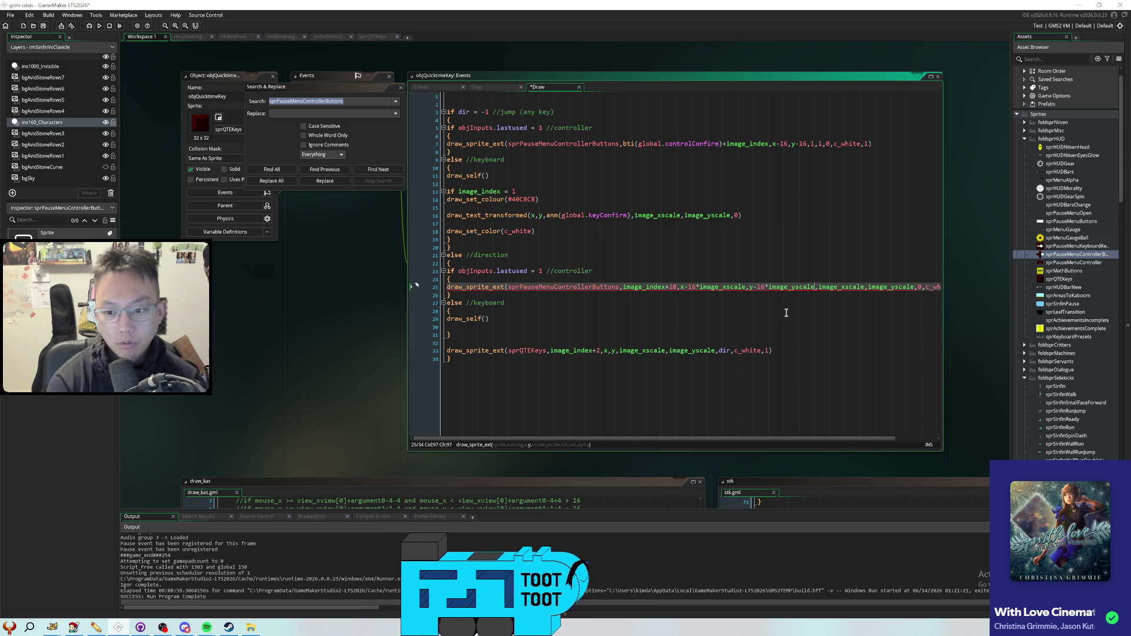
{"action": "key", "text": "Down"}
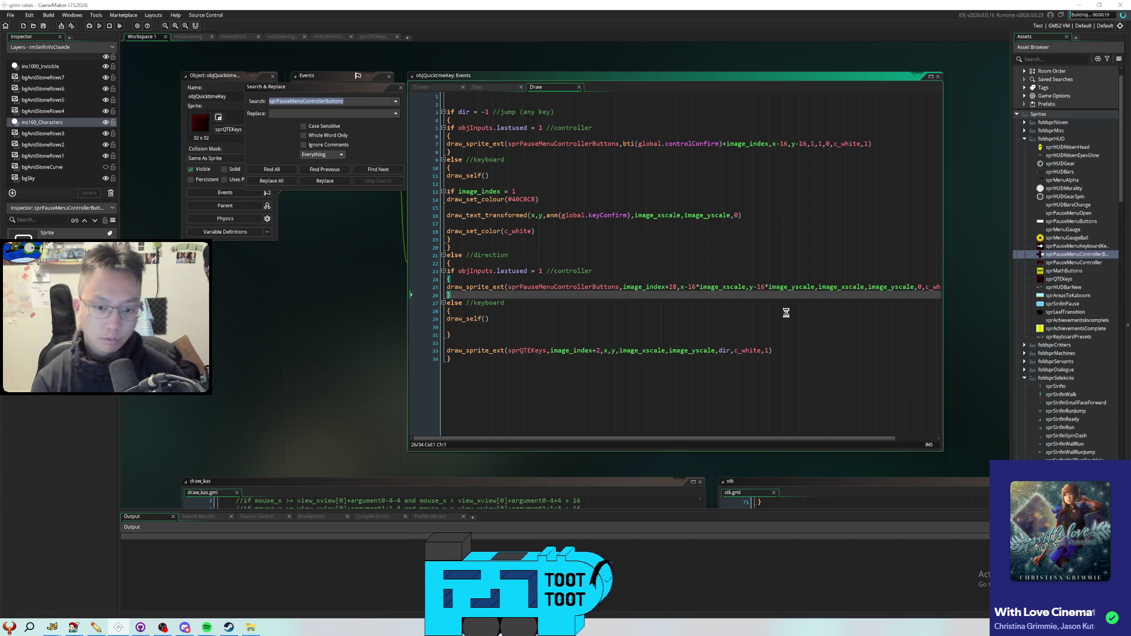
{"action": "key", "text": "F5"}
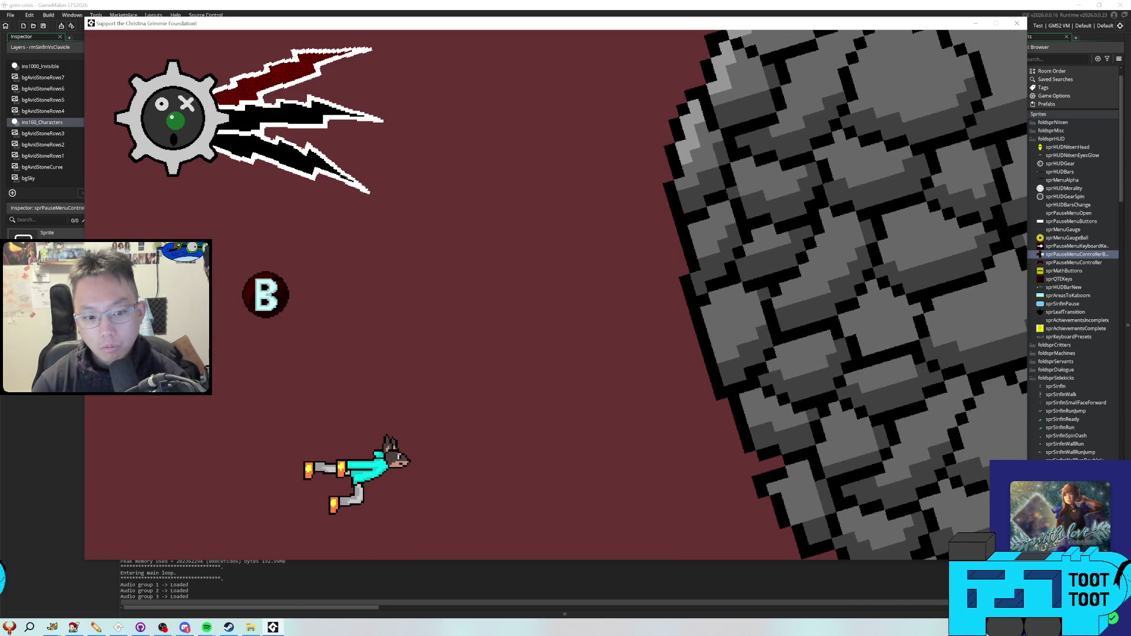
Answer the B, up, down, up, down, right and B boss prompts, then quit with Escape
{"action": "key", "text": "b"}
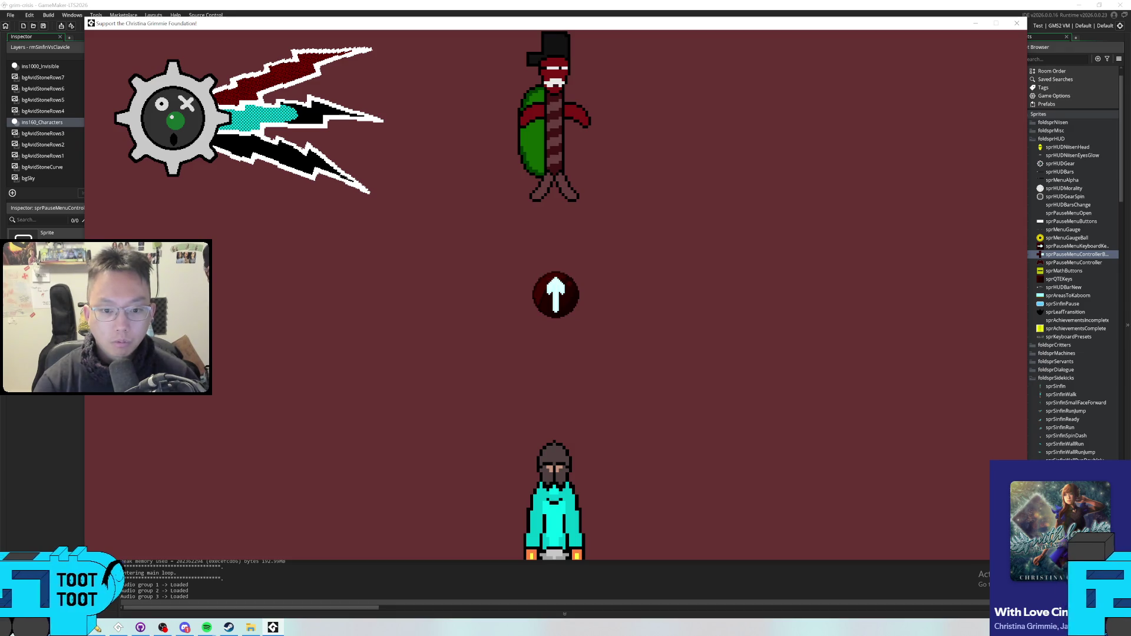
{"action": "key", "text": "Up"}
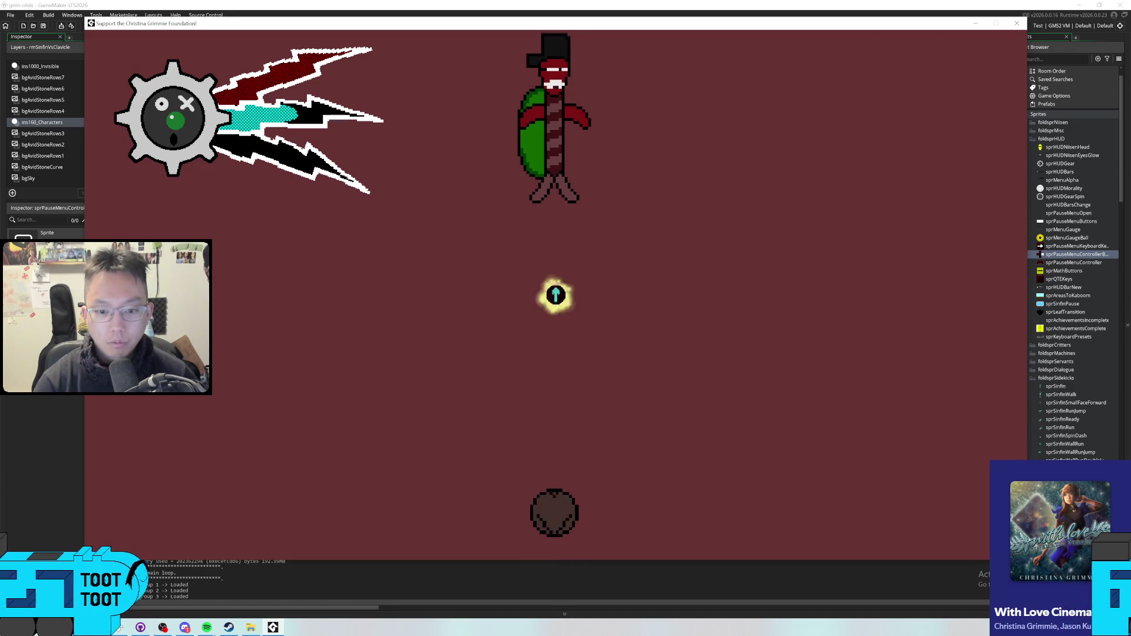
{"action": "key", "text": "Down"}
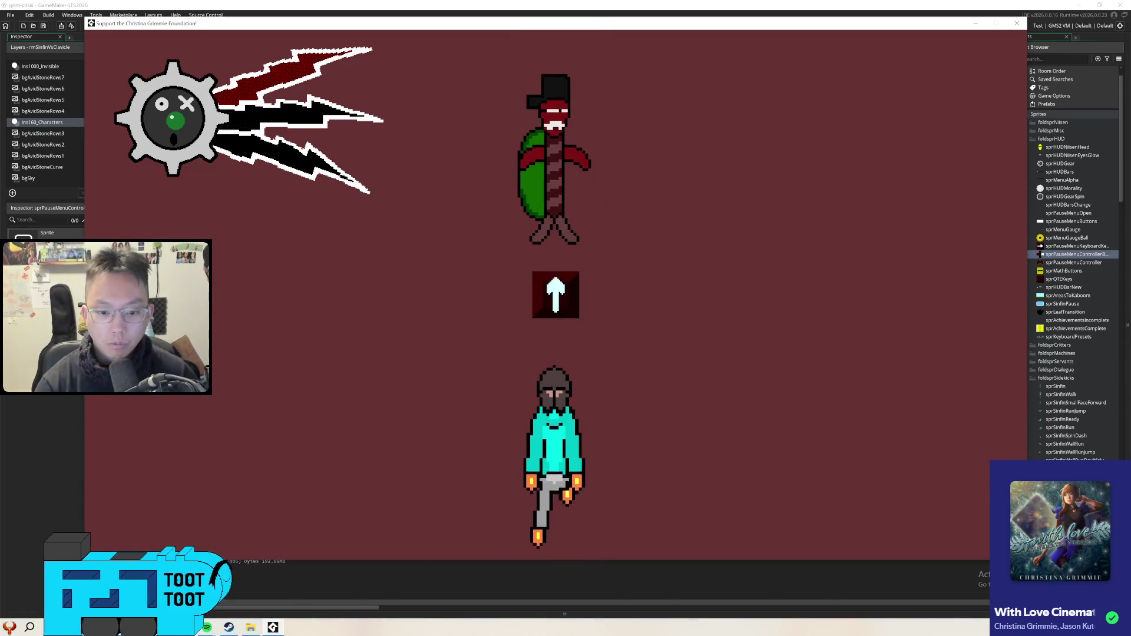
{"action": "key", "text": "Up"}
{"action": "key", "text": "Down"}
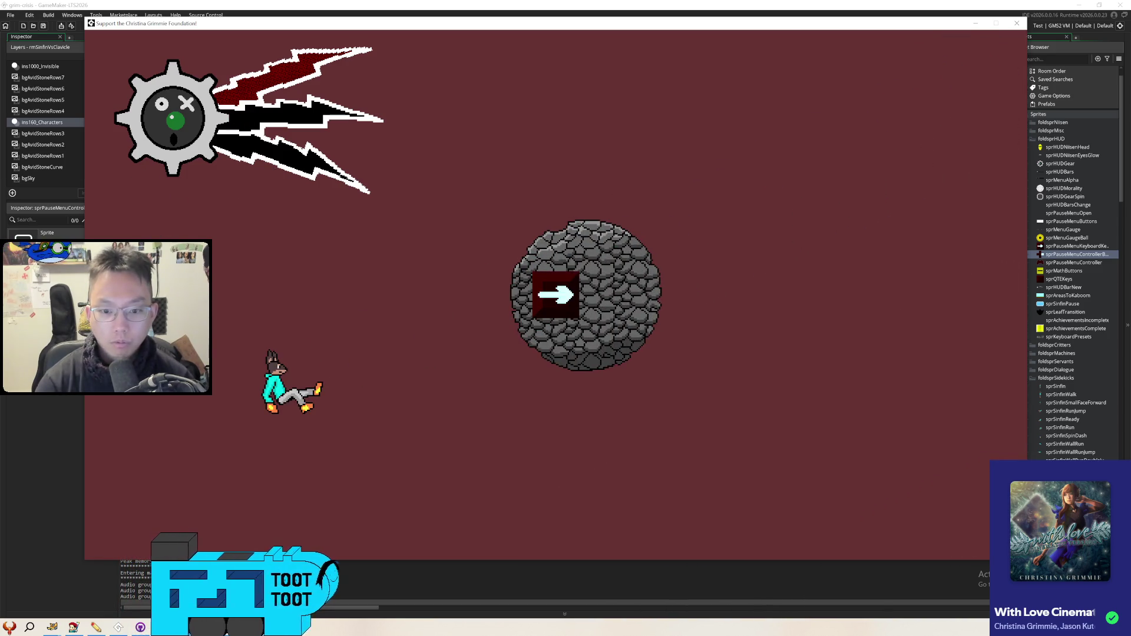
{"action": "key", "text": "Right"}
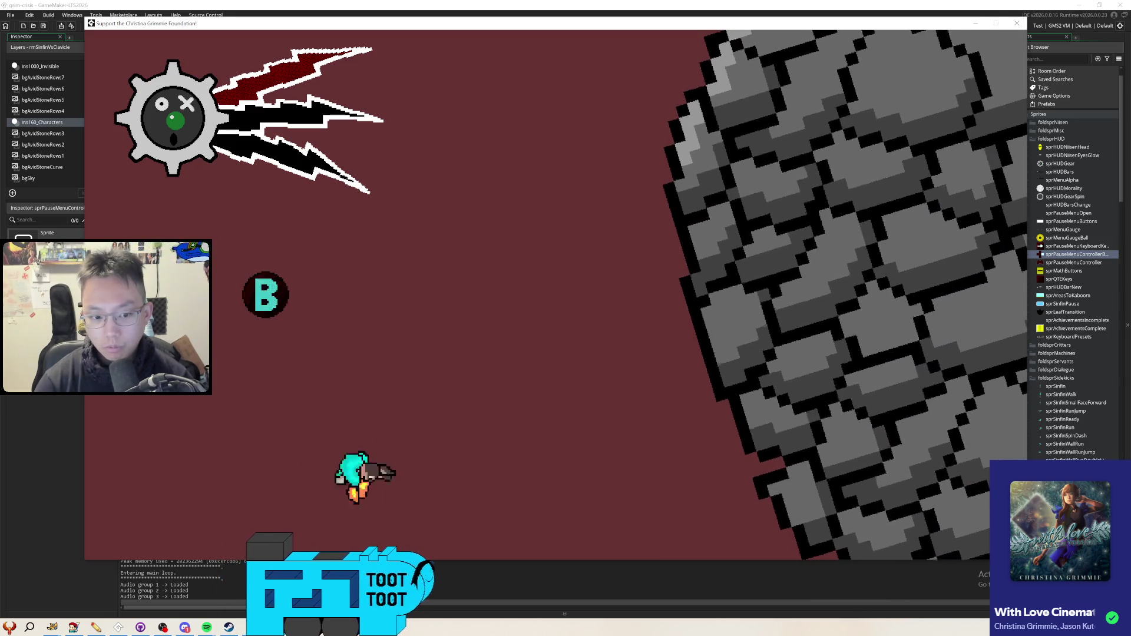
{"action": "key", "text": "b"}
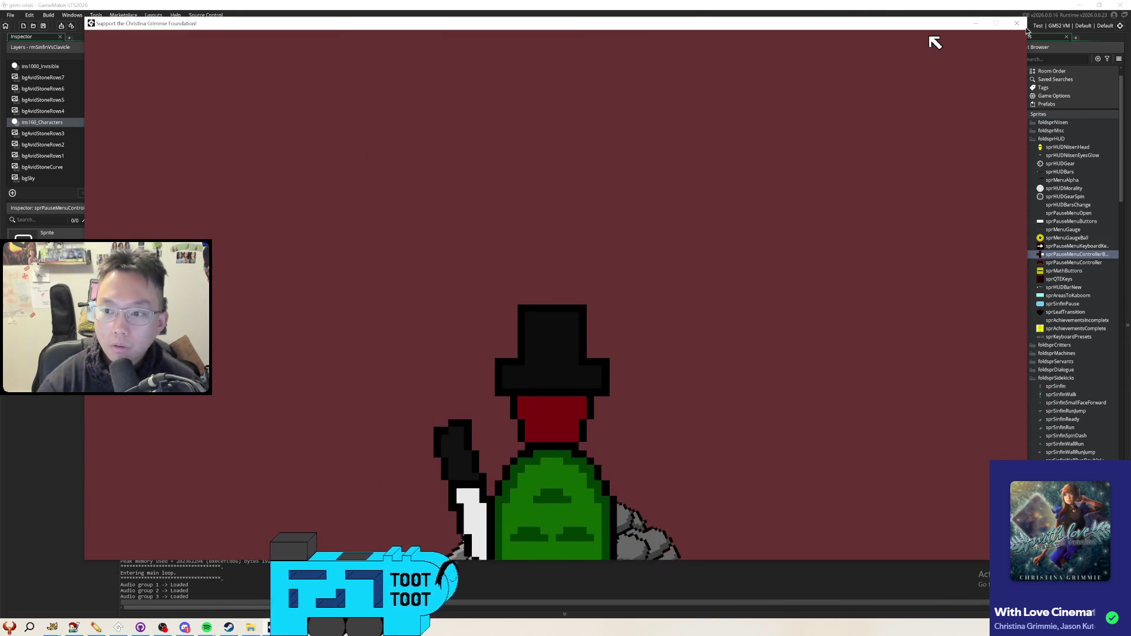
{"action": "key", "text": "Escape"}
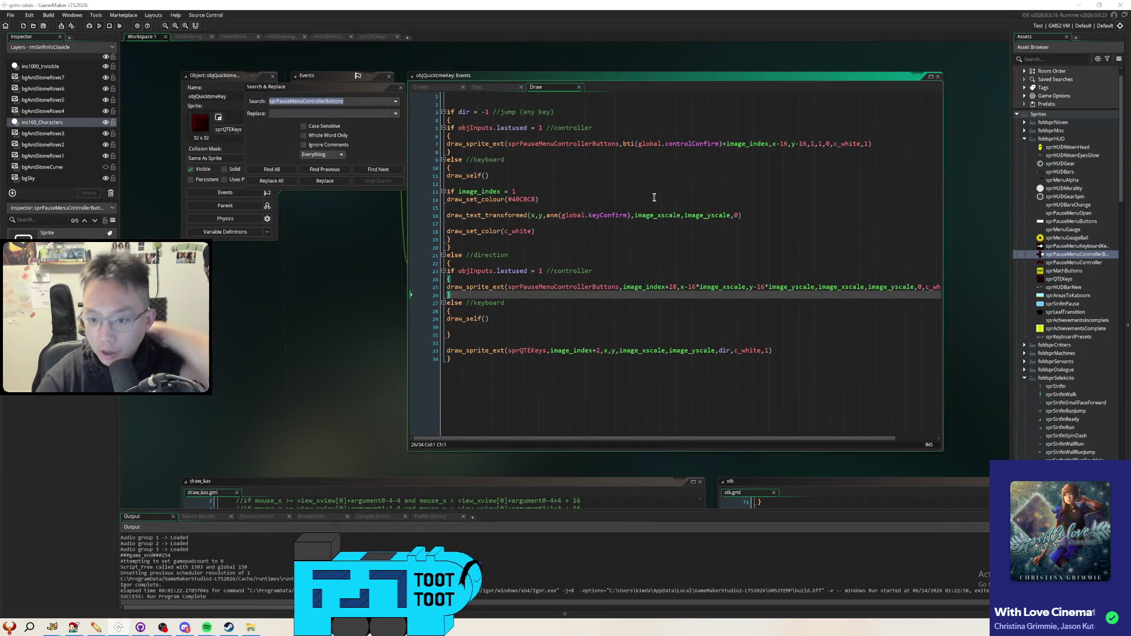
Change line 7's fixed 1,1 scale to image_xscale,image_yscale, then save and rerun the game
{"action": "mouse_move", "coordinate": [649, 214]}
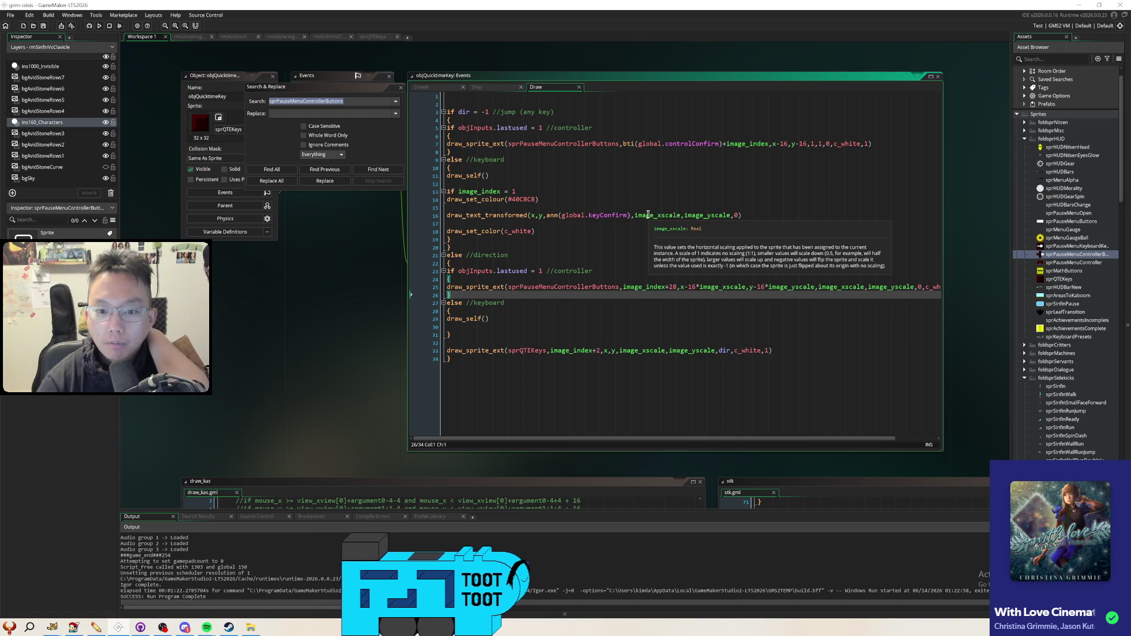
{"action": "left_click", "coordinate": [648, 215]}
{"action": "mouse_move", "coordinate": [636, 212]}
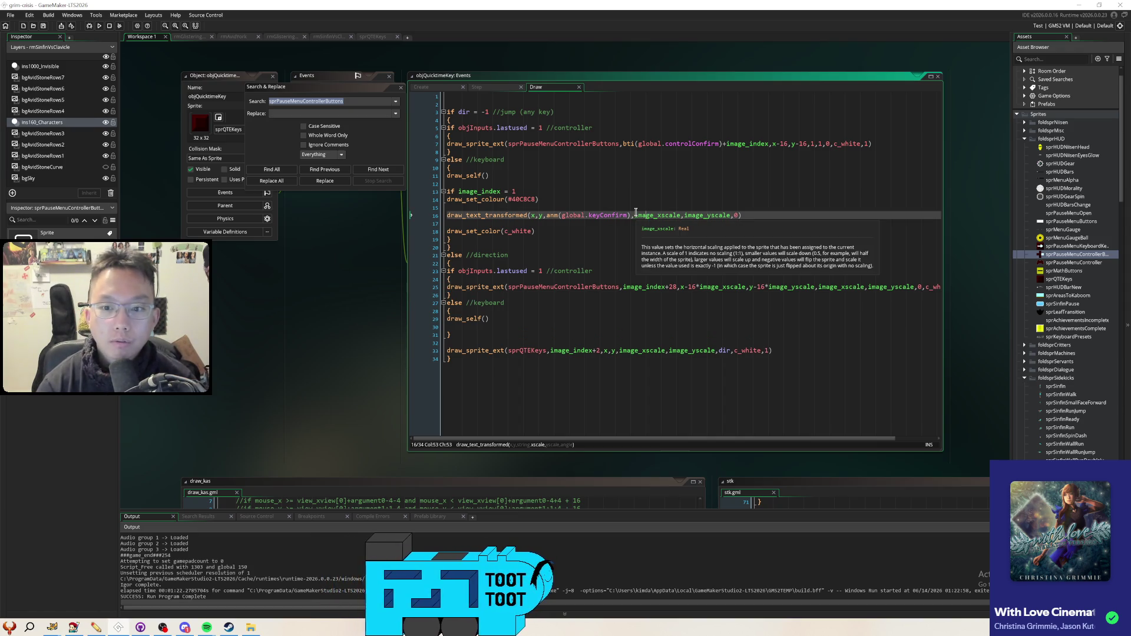
{"action": "left_click", "coordinate": [815, 143]}
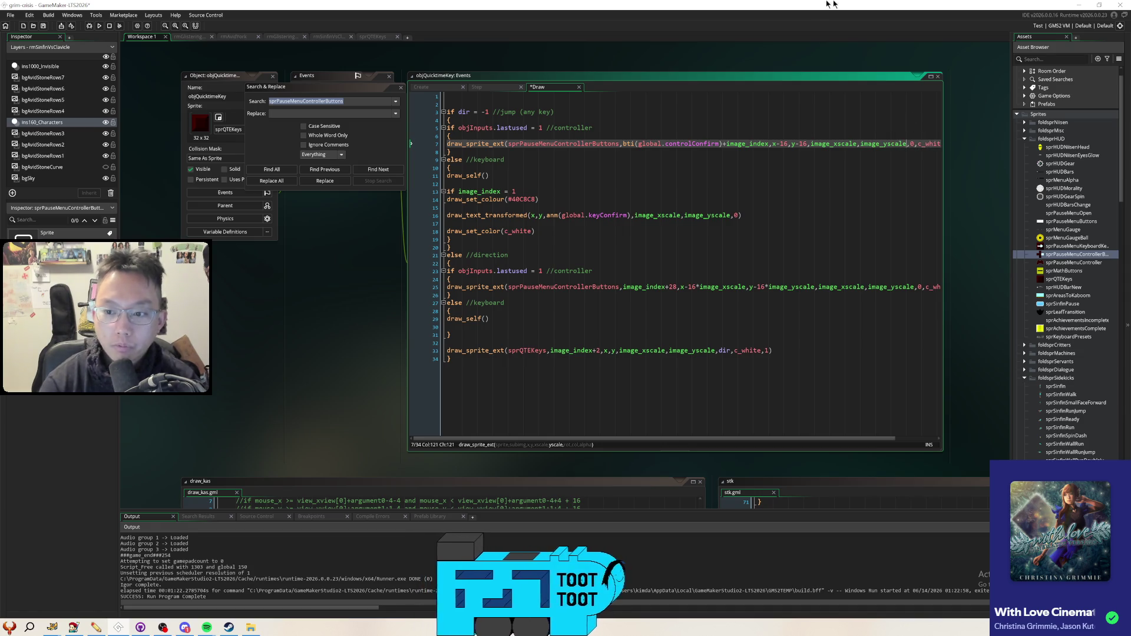
{"action": "left_click", "coordinate": [99, 26]}
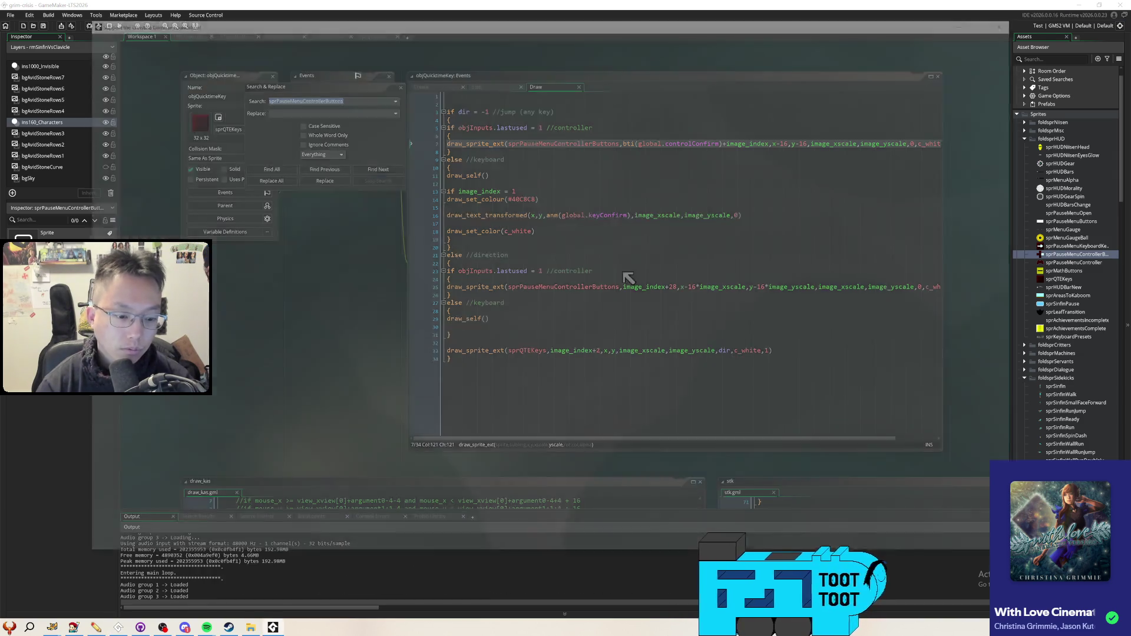
Start from the title menu, answer the boulder's right-arrow prompt, then close the game
{"action": "key", "text": "z"}
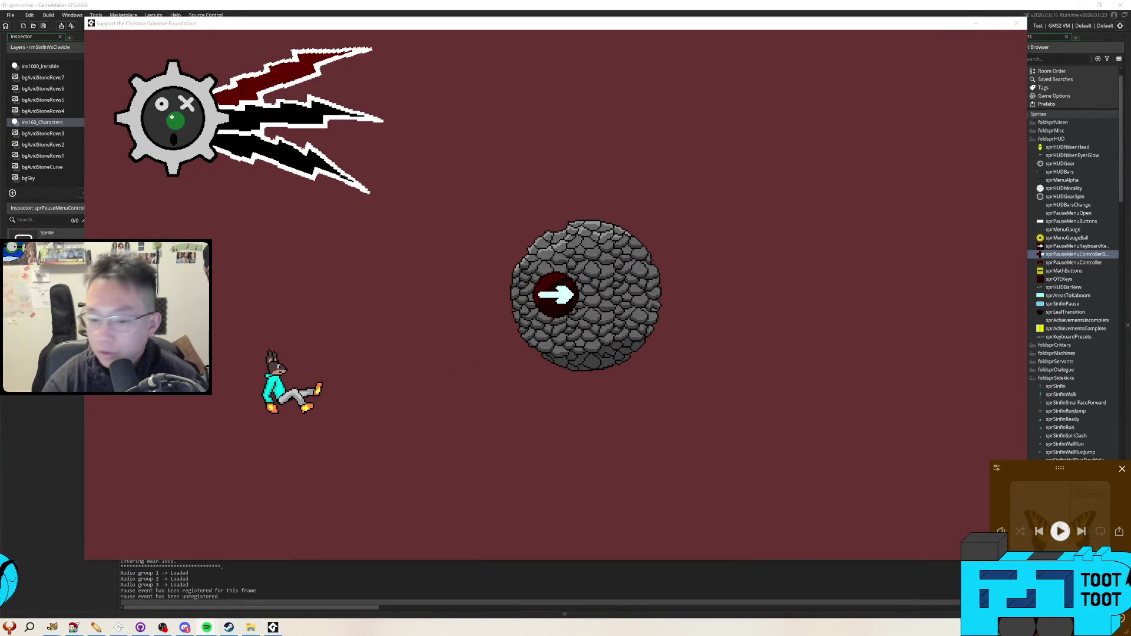
{"action": "key", "text": "Right"}
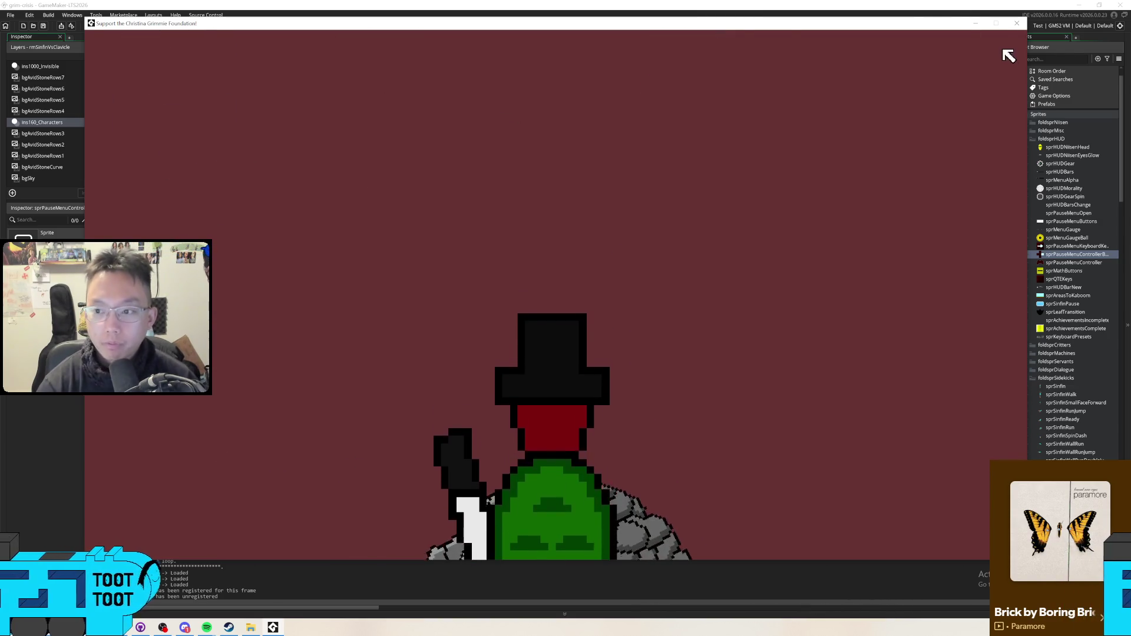
{"action": "left_click", "coordinate": [1017, 23]}
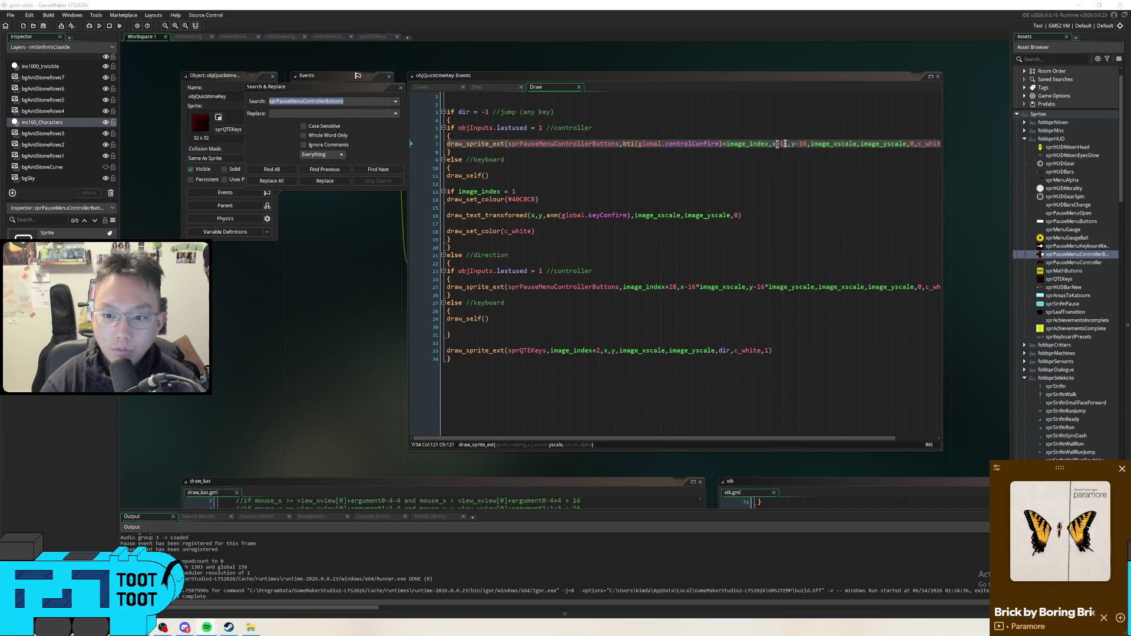
Scale line 7's x-16 and y-16 offsets by image_xscale and image_yscale, then rerun with F5
{"action": "left_click", "coordinate": [789, 144]}
{"action": "type", "text": "*"}
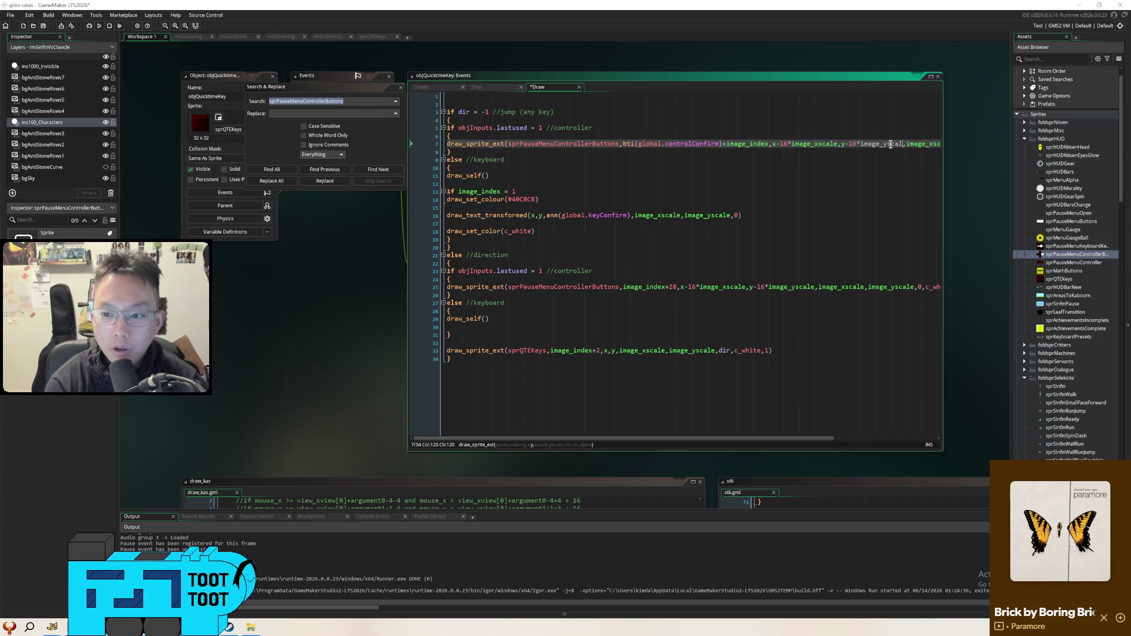
{"action": "key", "text": "F5"}
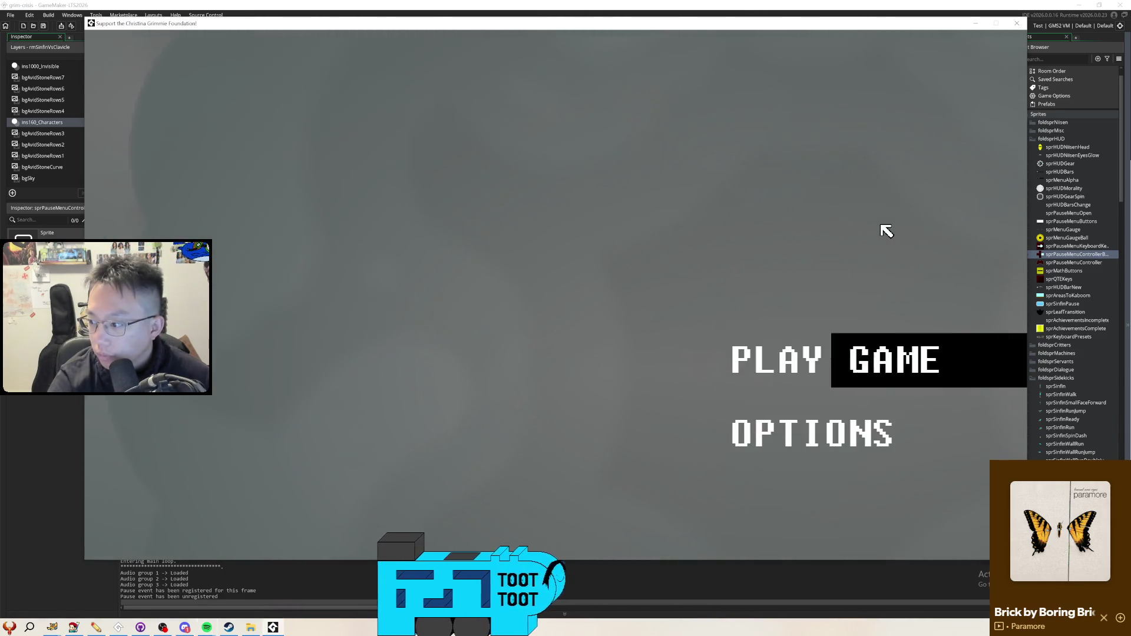
Start from the title menu and answer the right-arrow prompt on the boulder
{"action": "key", "text": "z"}
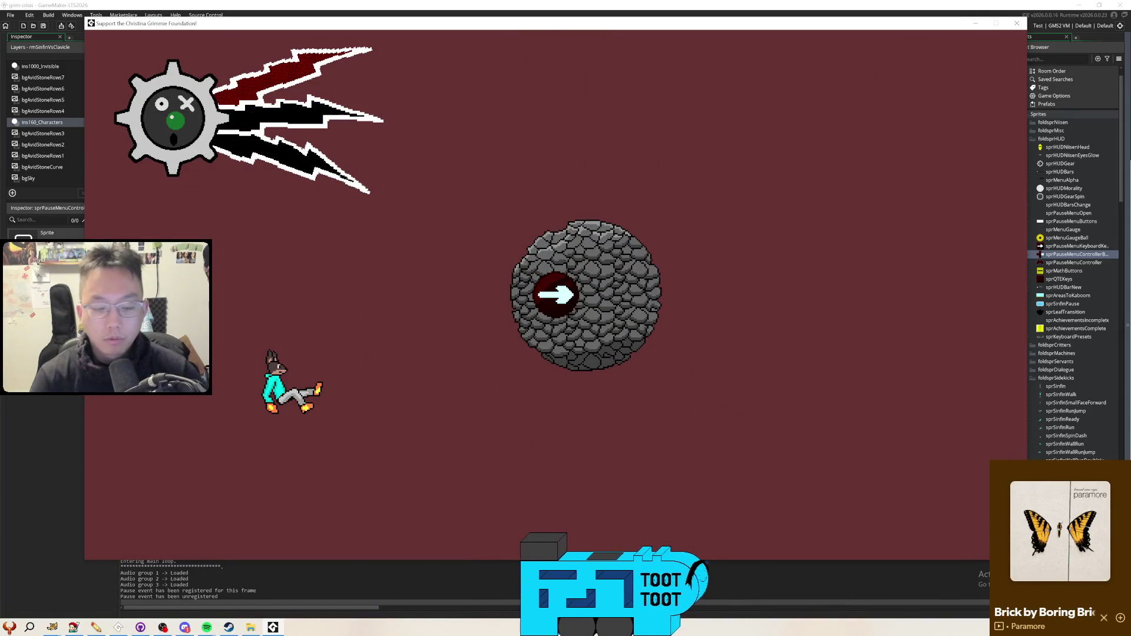
{"action": "key", "text": "Right"}
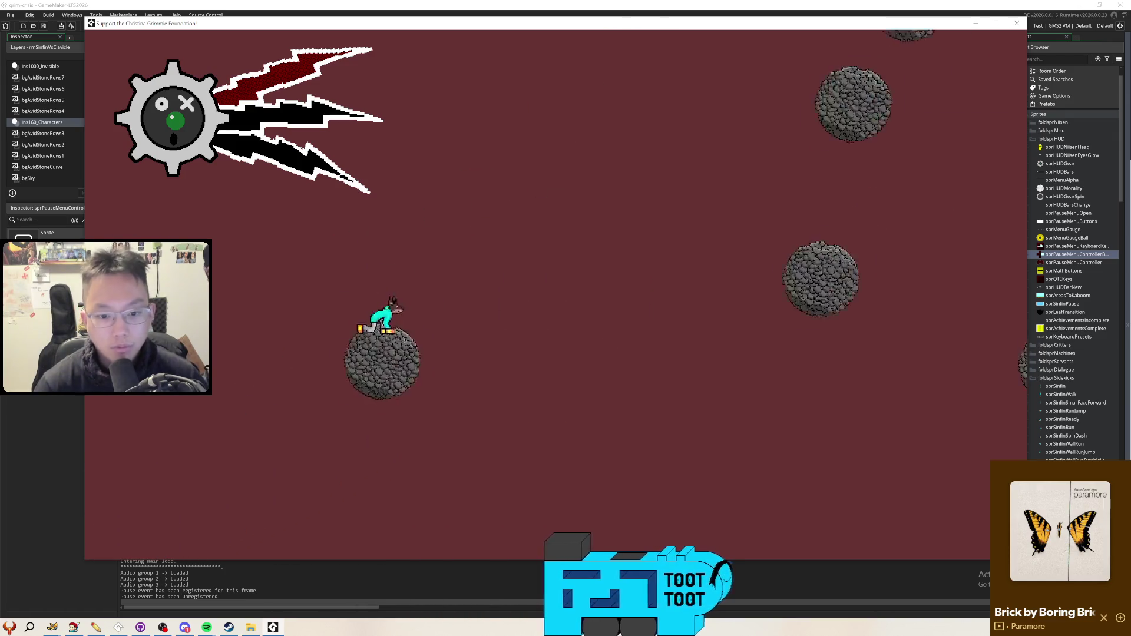